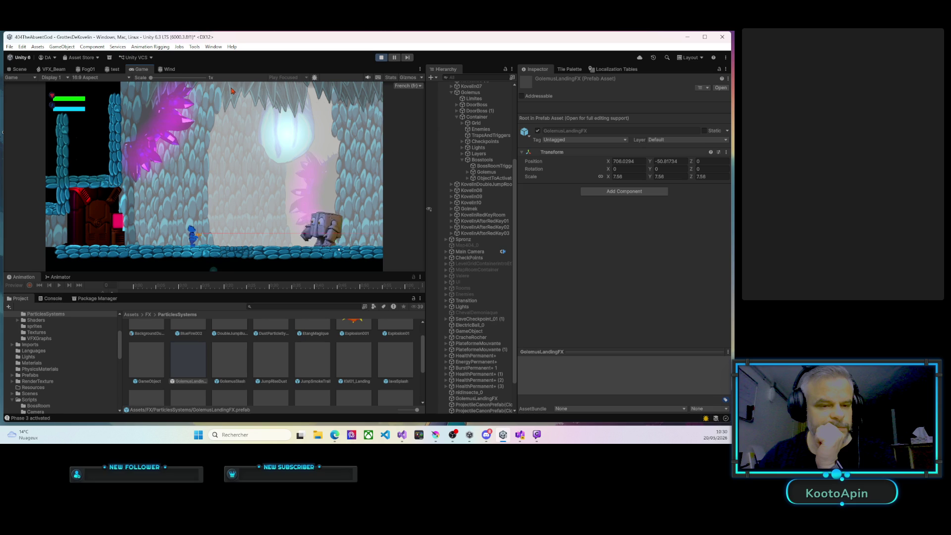
Exit Play mode, set the prefab's linked Scale to 1, and select GolemusLandingFX
left_click(380, 57)
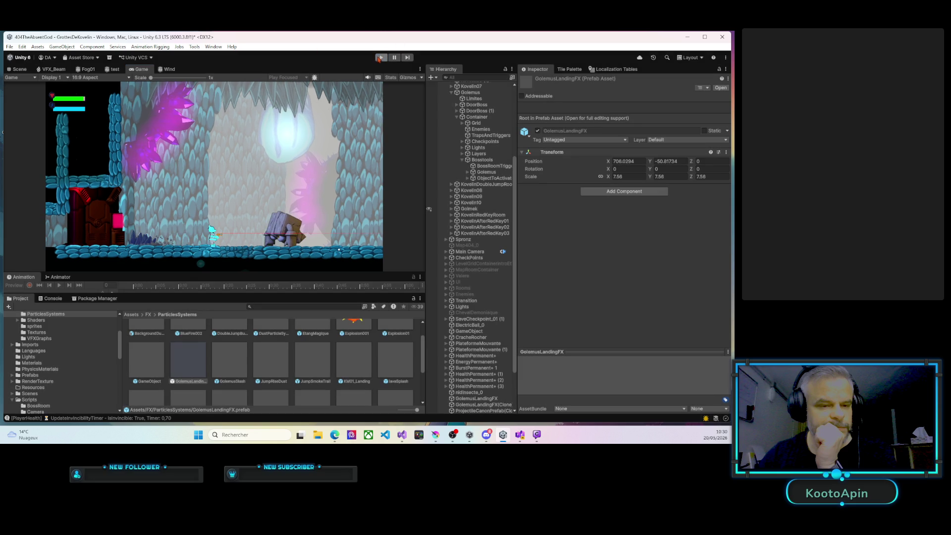
left_click(628, 175)
type("1")
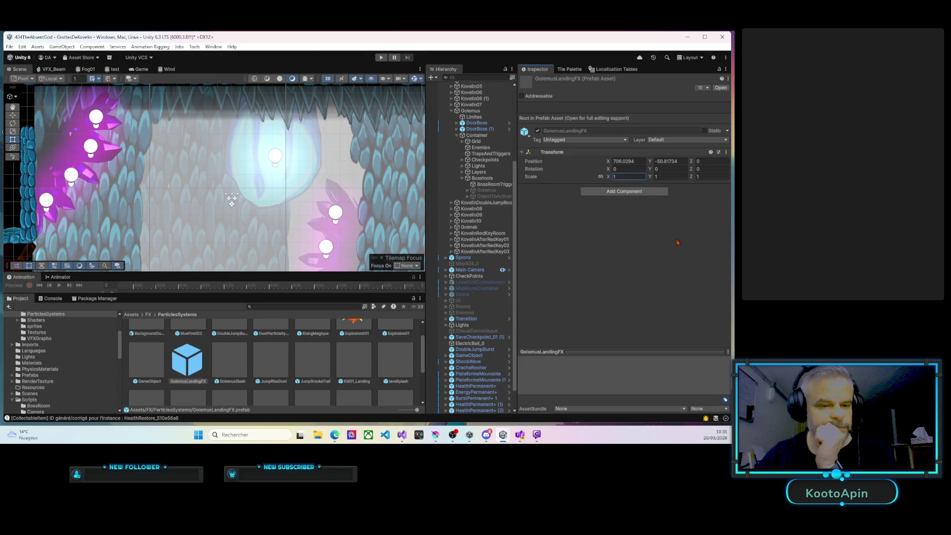
left_click(189, 363)
Open GolemusLandingFX's Particle System, leave Start Size unchanged, and run and stop a Play-mode test
double_click(190, 363)
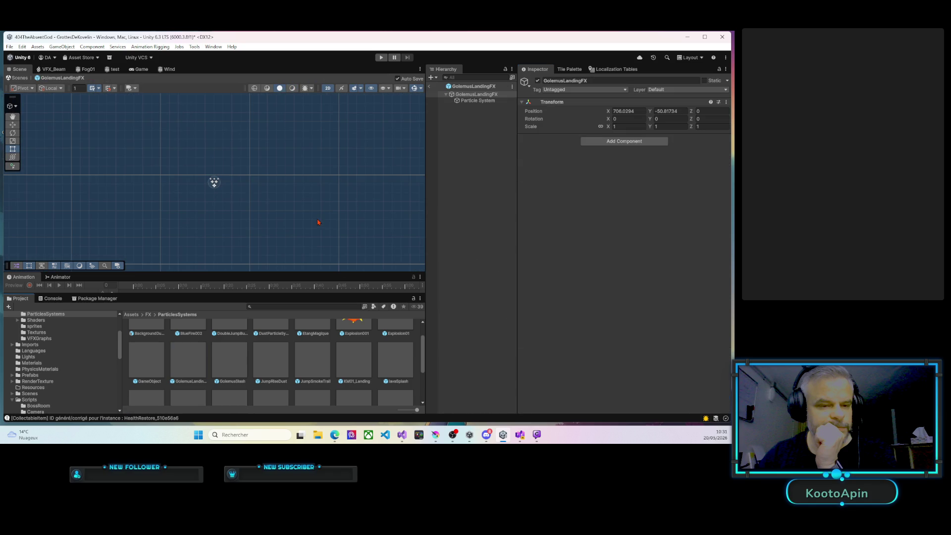
left_click(478, 100)
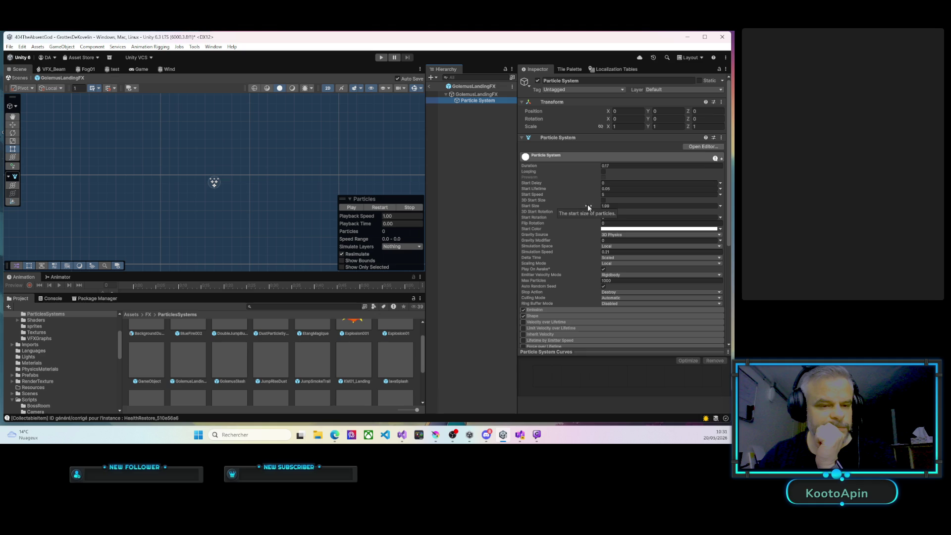
left_click_drag(587, 207, 612, 208)
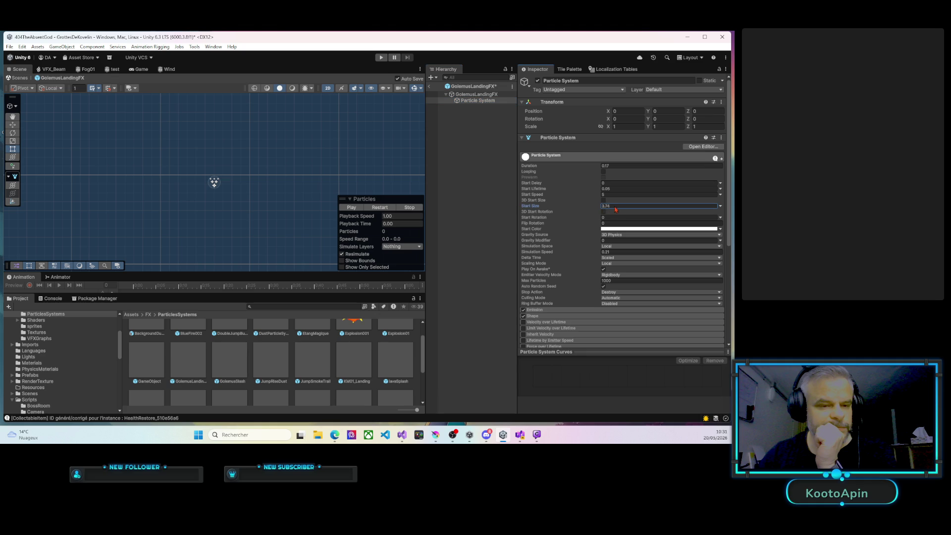
key("ctrl+z")
key("ctrl+p")
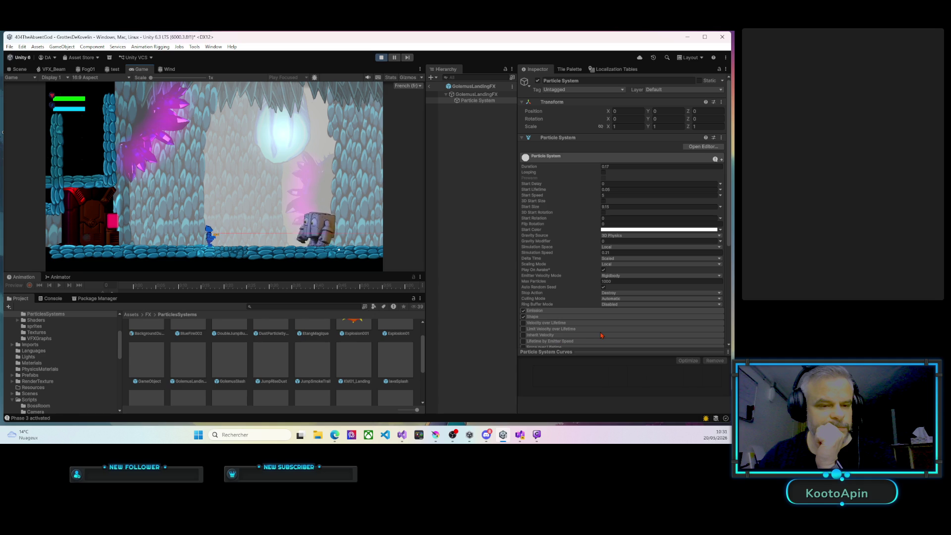
left_click(382, 58)
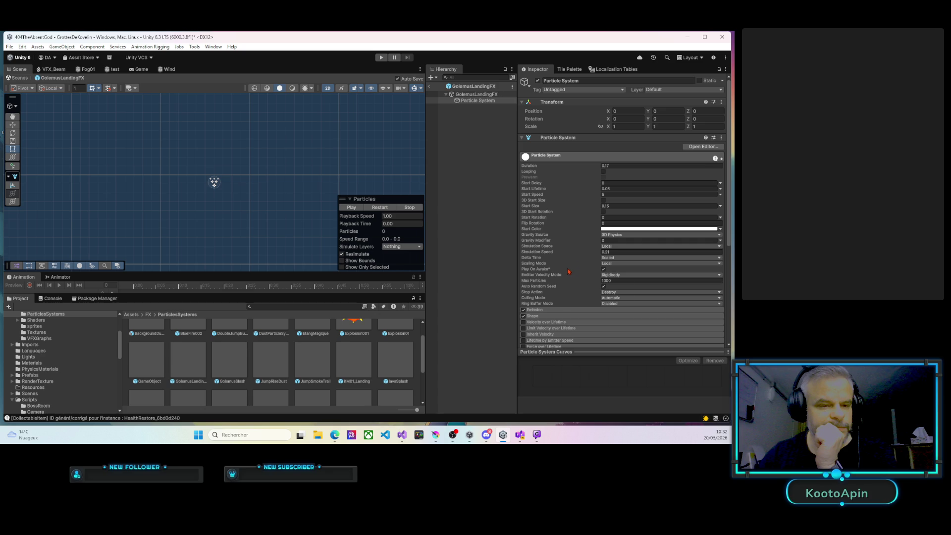
Open the Particle System's Simulation Space dropdown to see its options
mouse_move(568, 270)
mouse_move(598, 284)
left_click(623, 247)
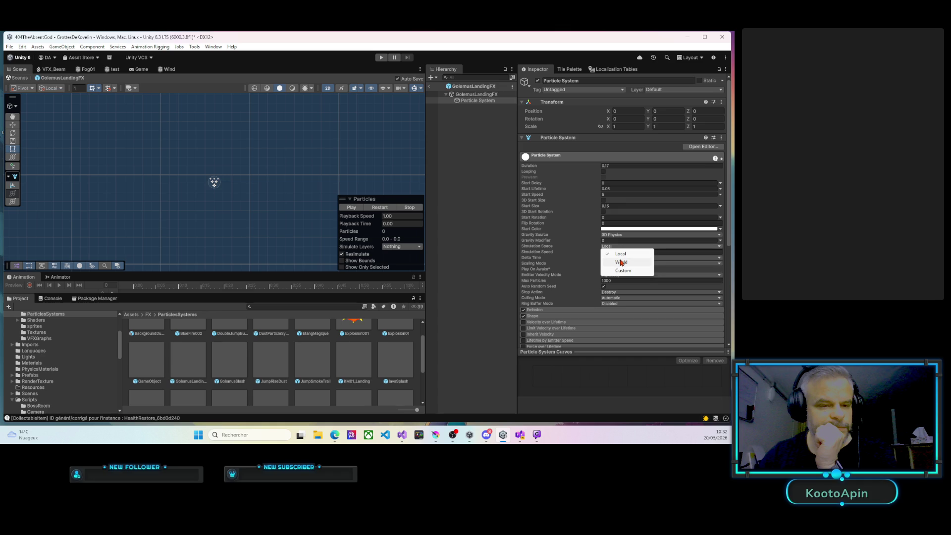
Switch Simulation Space to World and run a quick Play-mode test of the landing particles
left_click(621, 262)
left_click(381, 58)
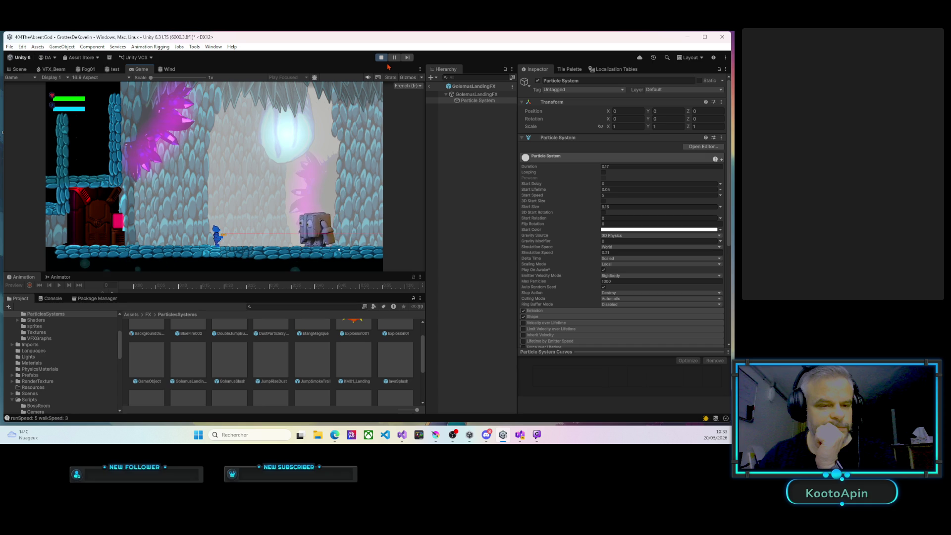
left_click(381, 58)
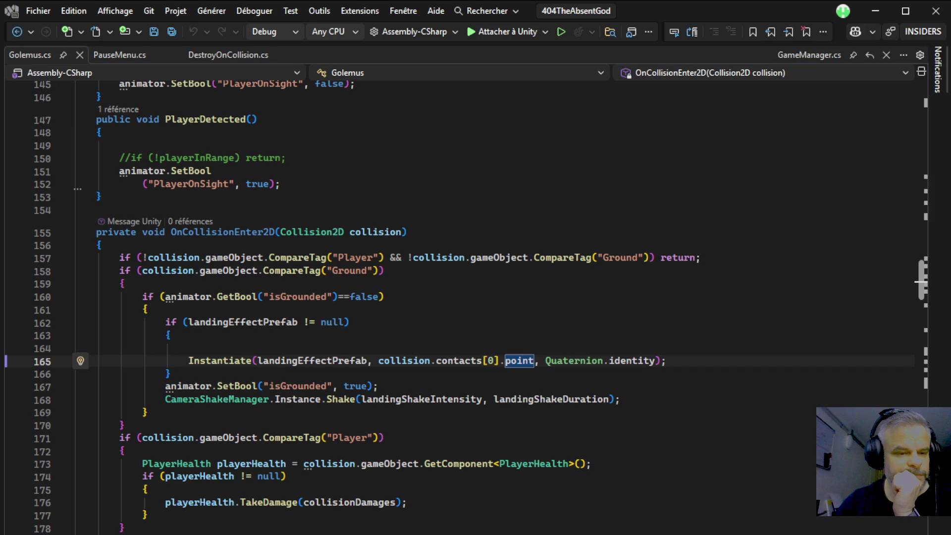
Try Copilot's suggested tagging code after the Instantiate line, then undo it
left_click(125, 284)
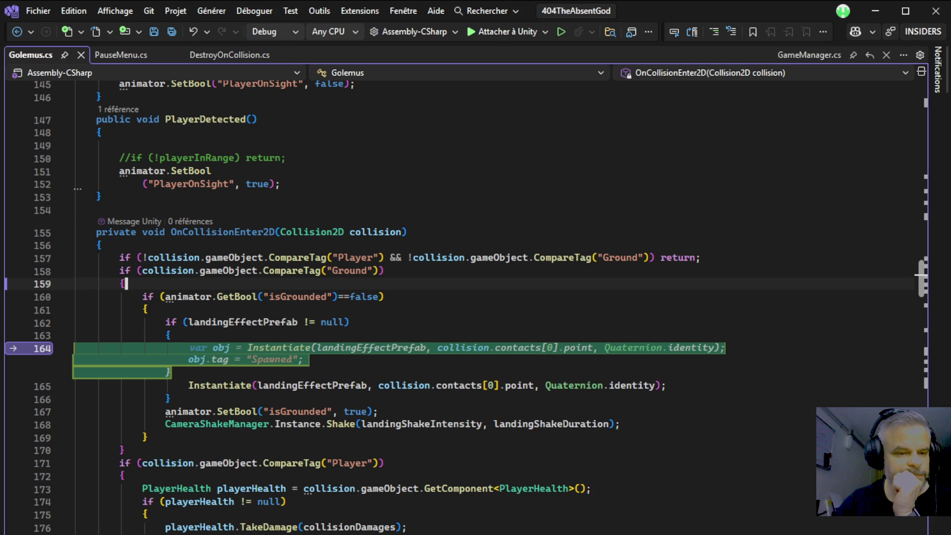
left_click(667, 386)
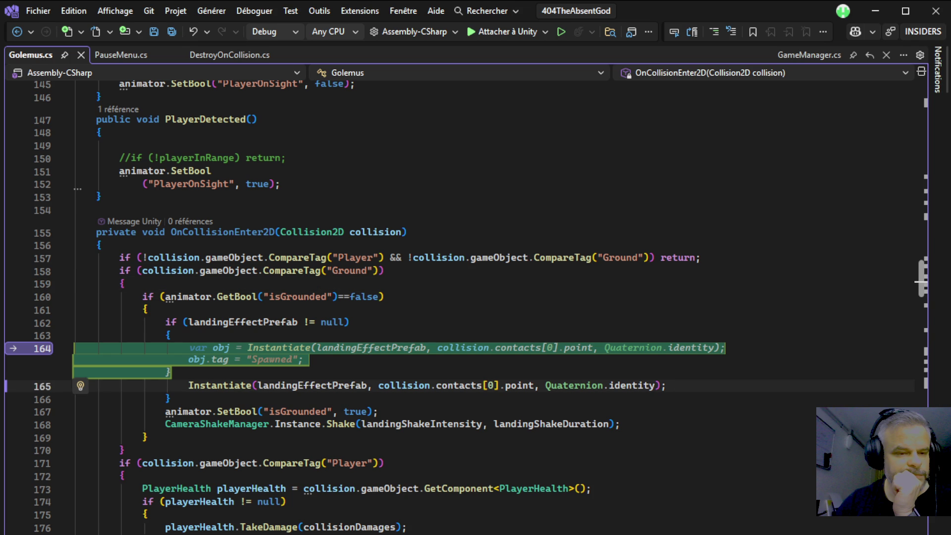
key("Down")
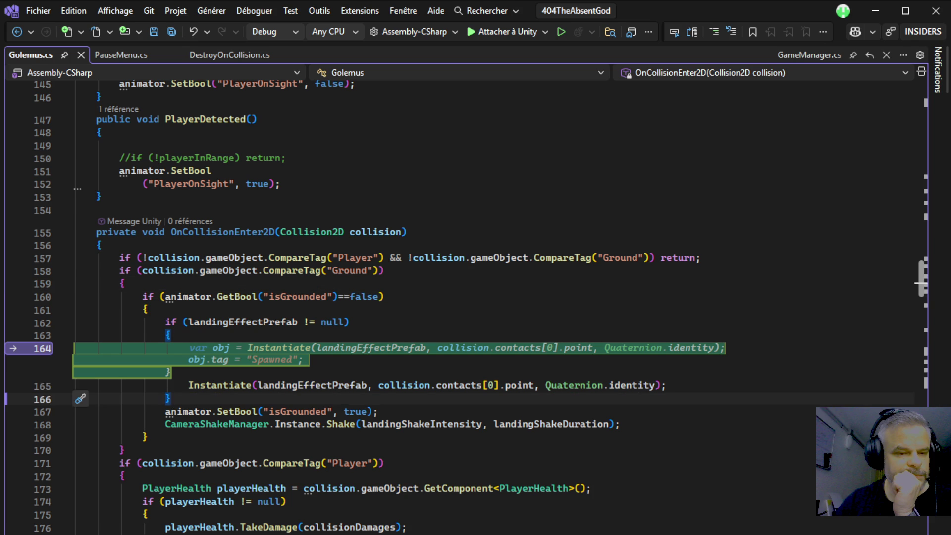
key("Tab")
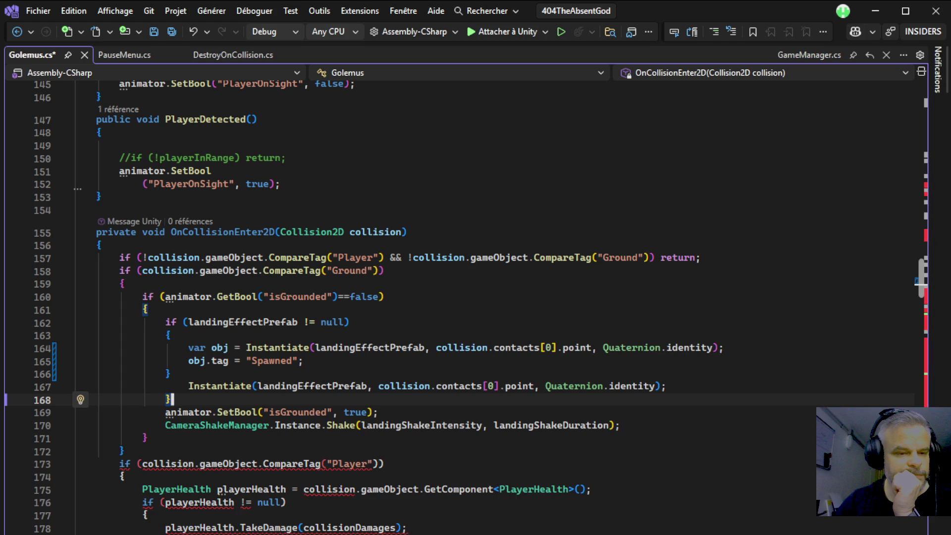
key("ctrl+z")
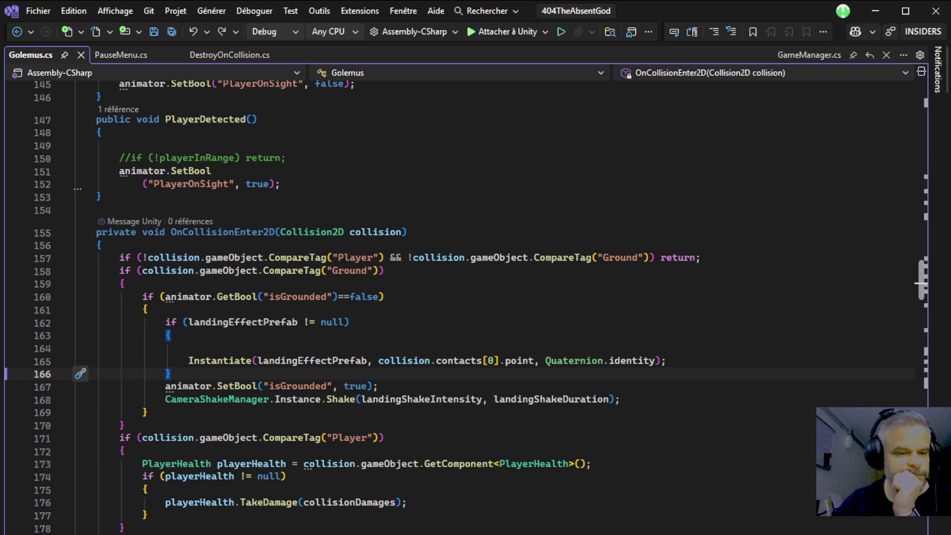
Delete the empty line between the null-check brace and the Instantiate call
left_click(172, 335)
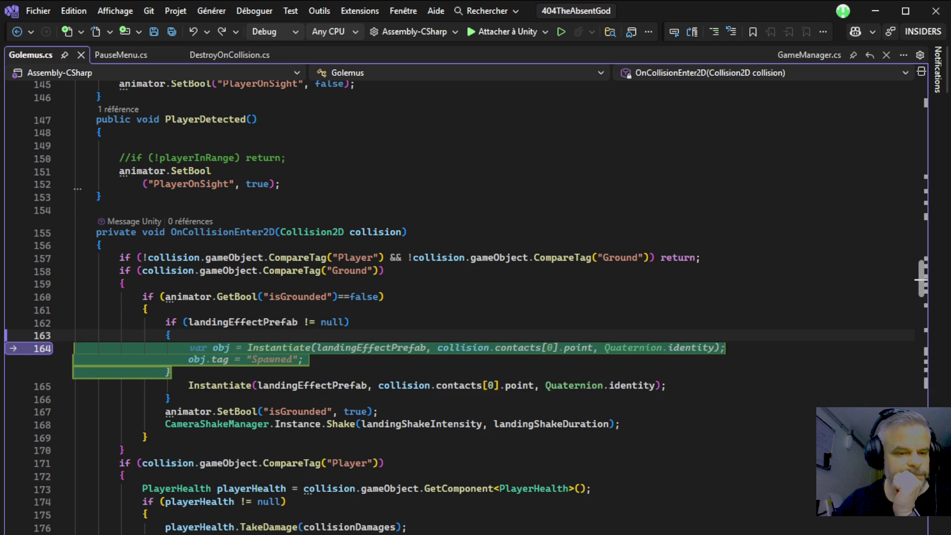
key("Escape")
key("Delete")
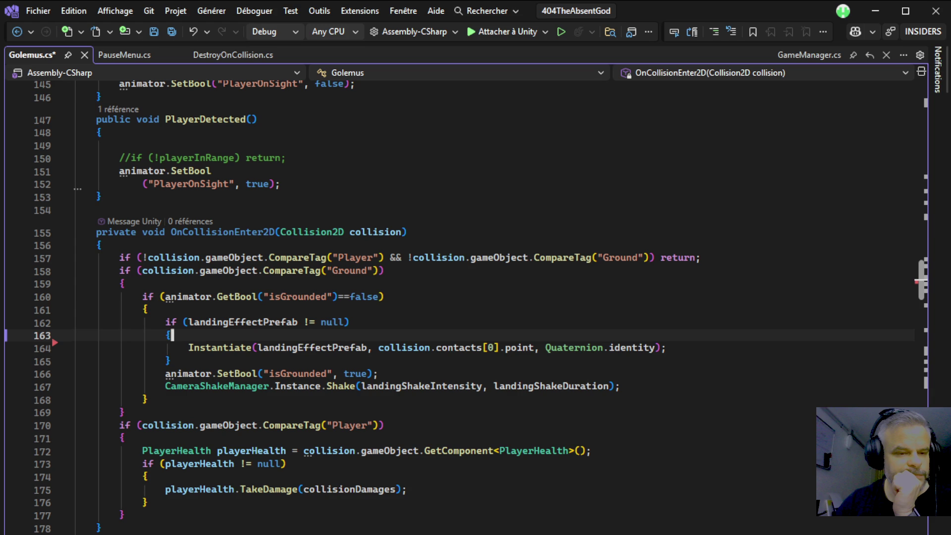
left_click(386, 296)
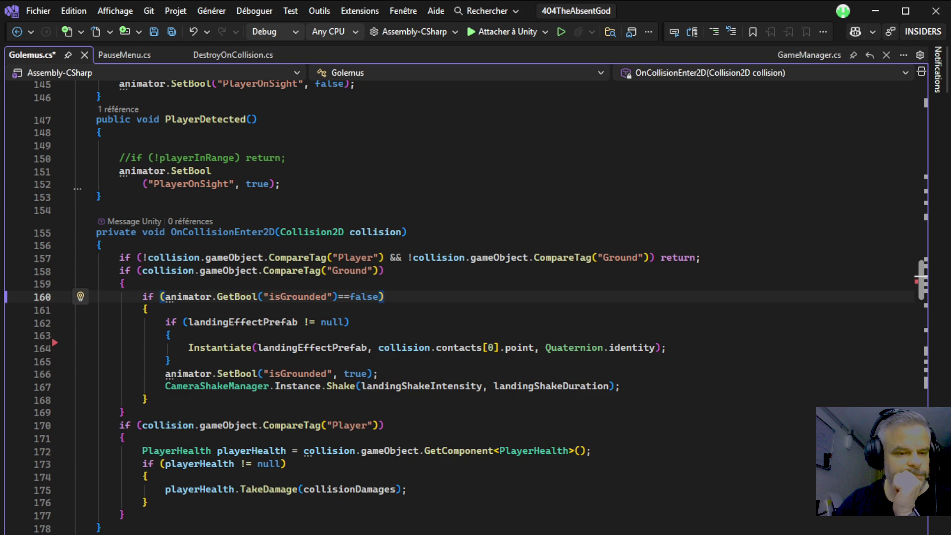
key("alt+Tab")
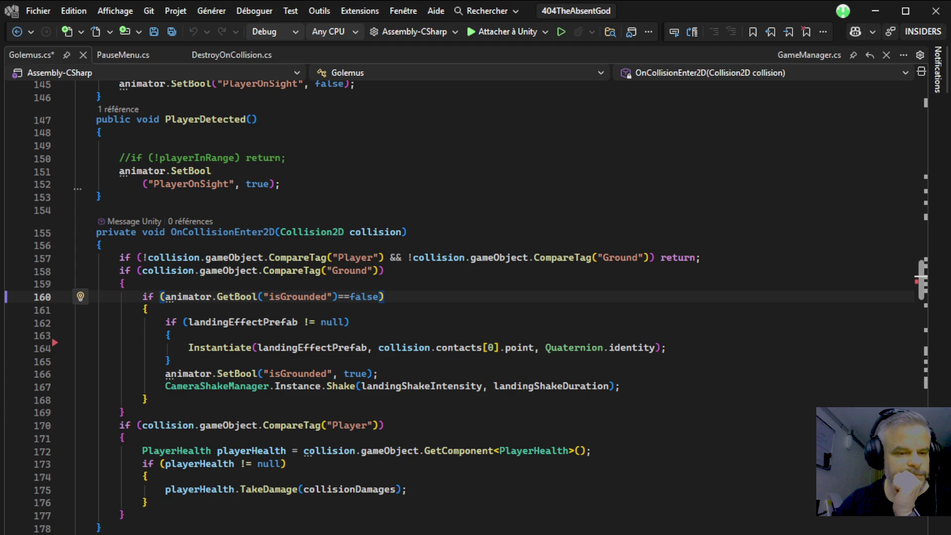
Add a private IEnumerator DelayedLandingShake() header below ShockWaveCooldownCoroutine
scroll(461, 297, "down", 11)
scroll(461, 297, "down", 5)
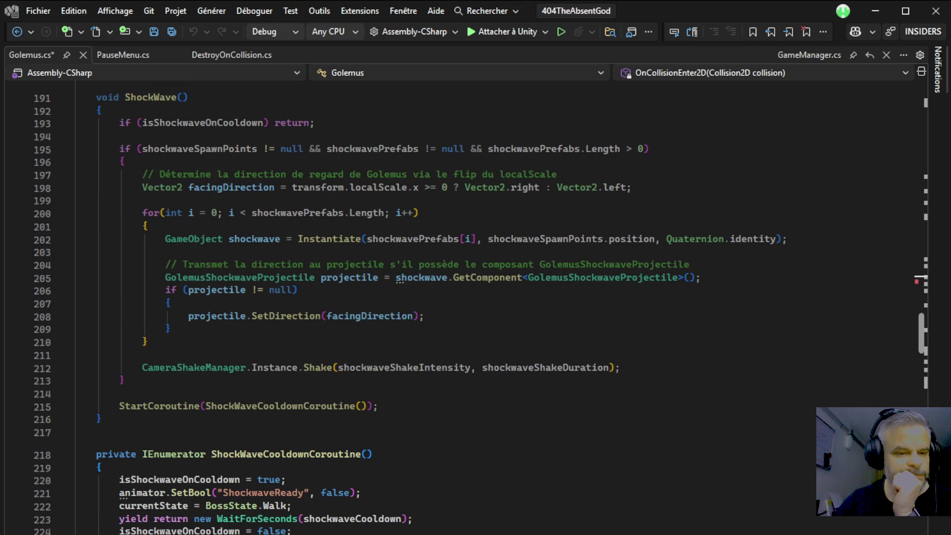
scroll(460, 297, "down", 2)
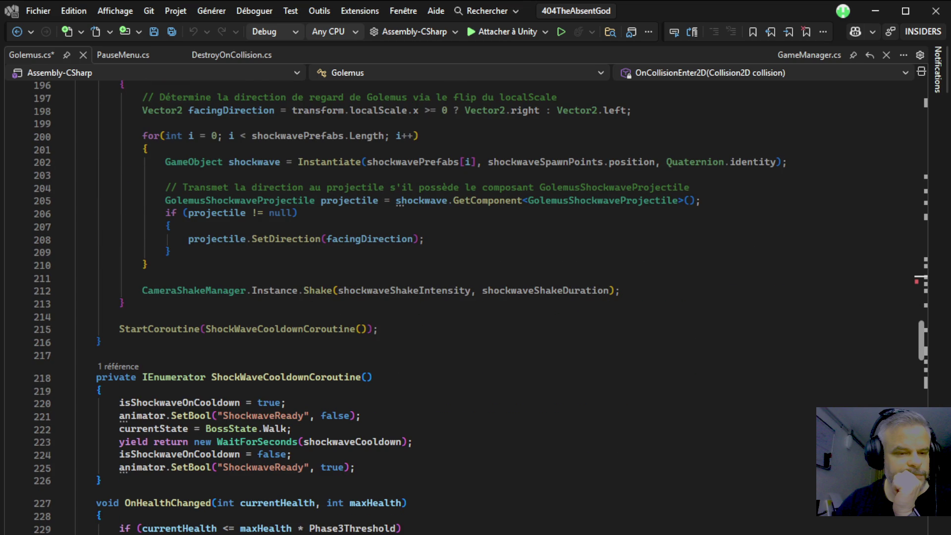
scroll(461, 297, "down", 7)
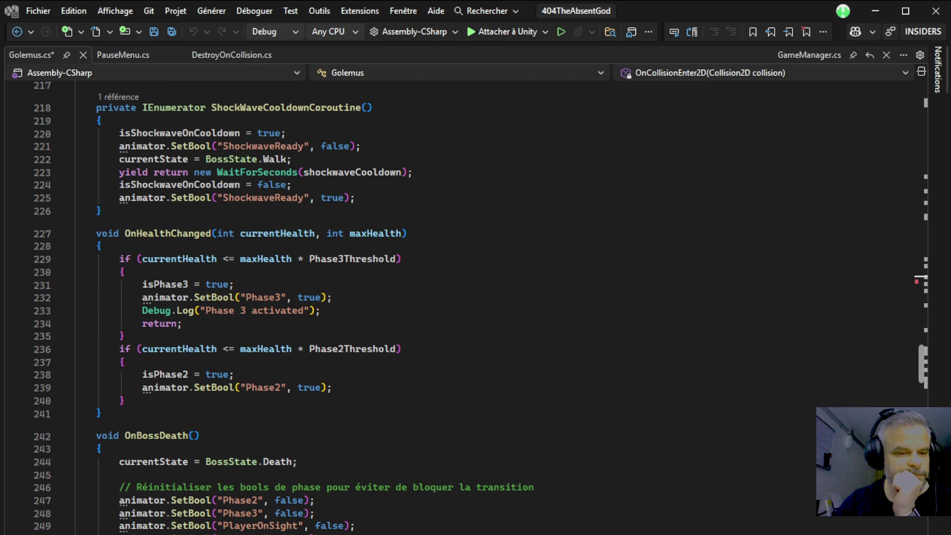
scroll(460, 297, "up", 3)
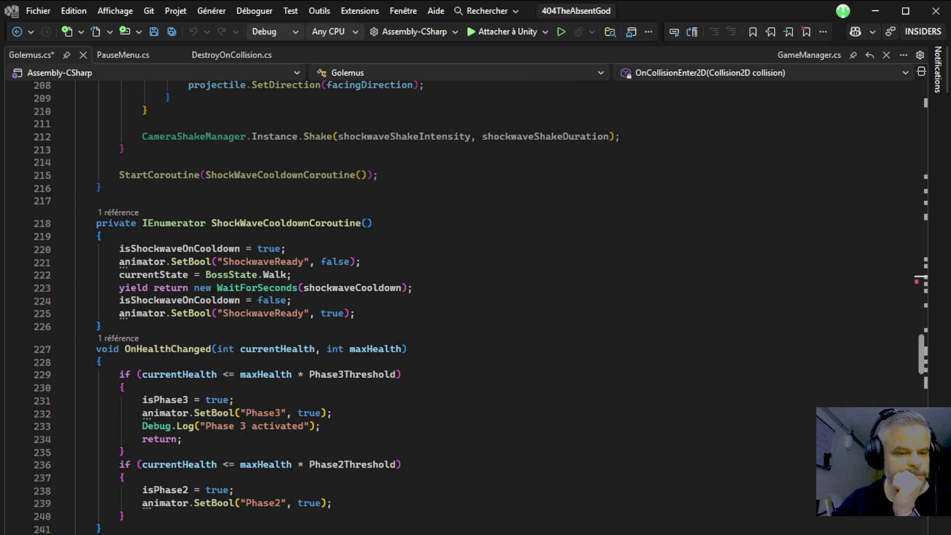
left_click(101, 326)
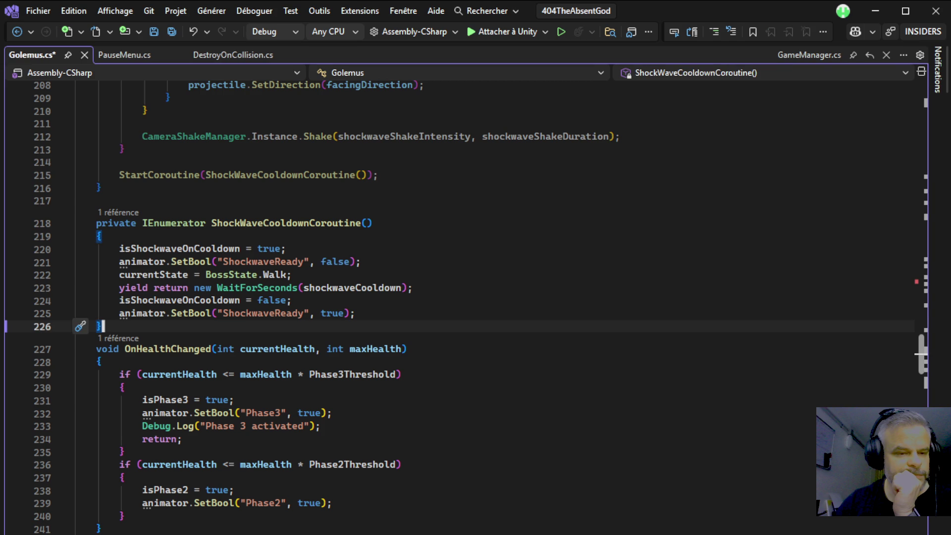
key("Return")
key("Return")
type("pri")
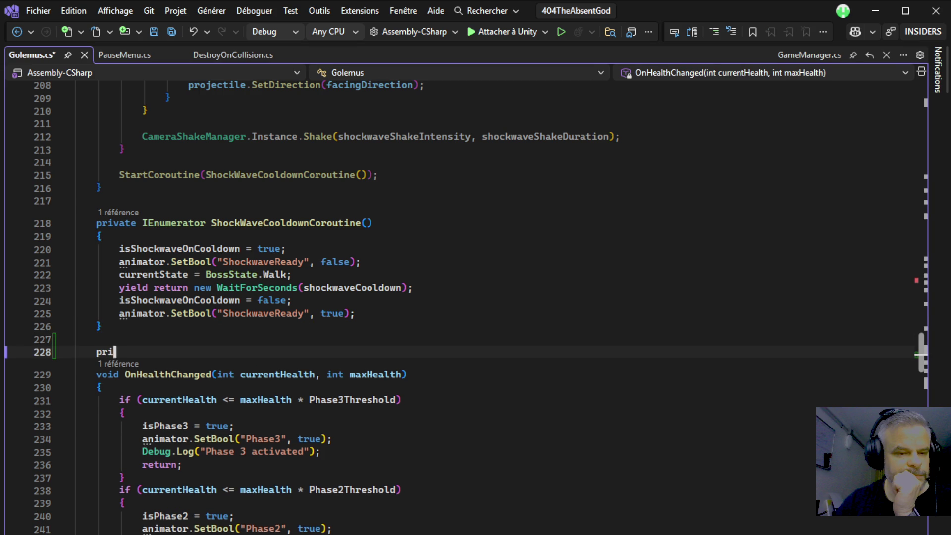
type("vate ")
type("Ie")
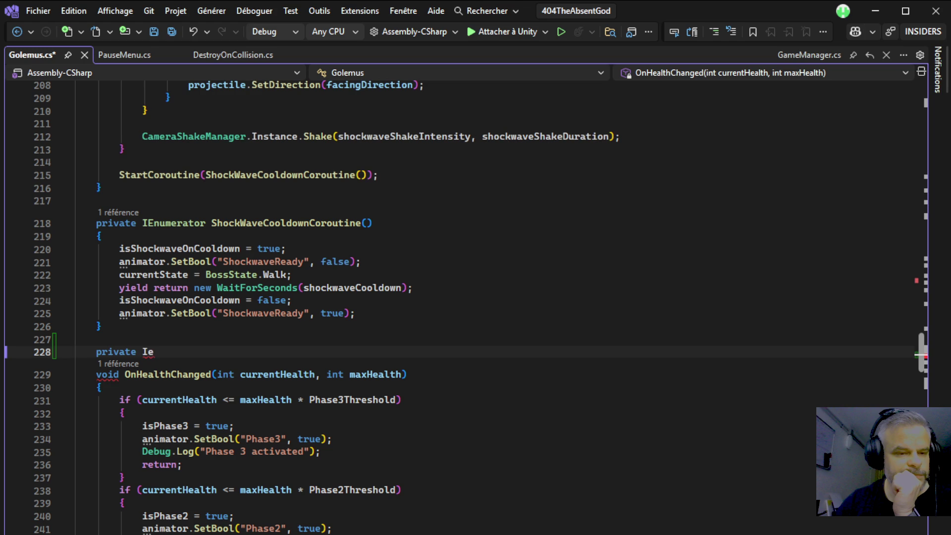
key("Tab")
key("BackSpace")
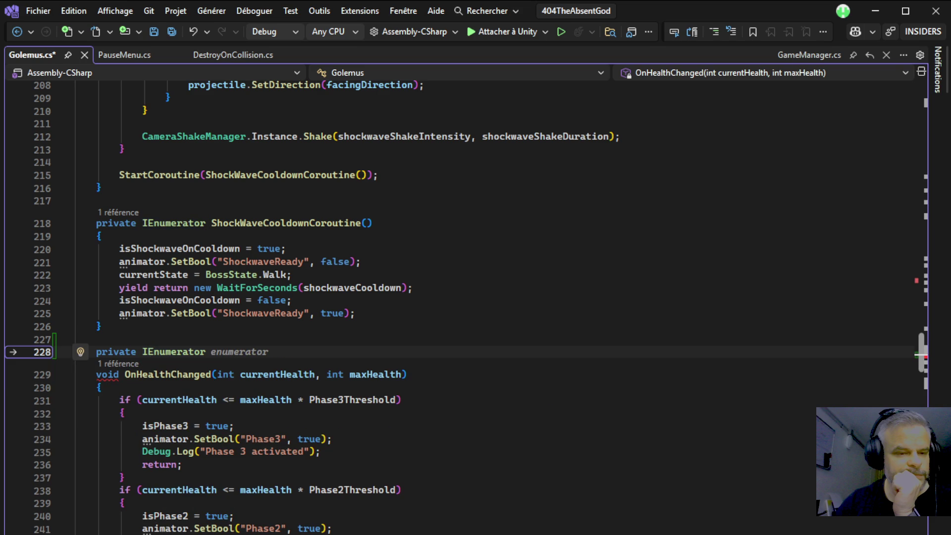
type("De")
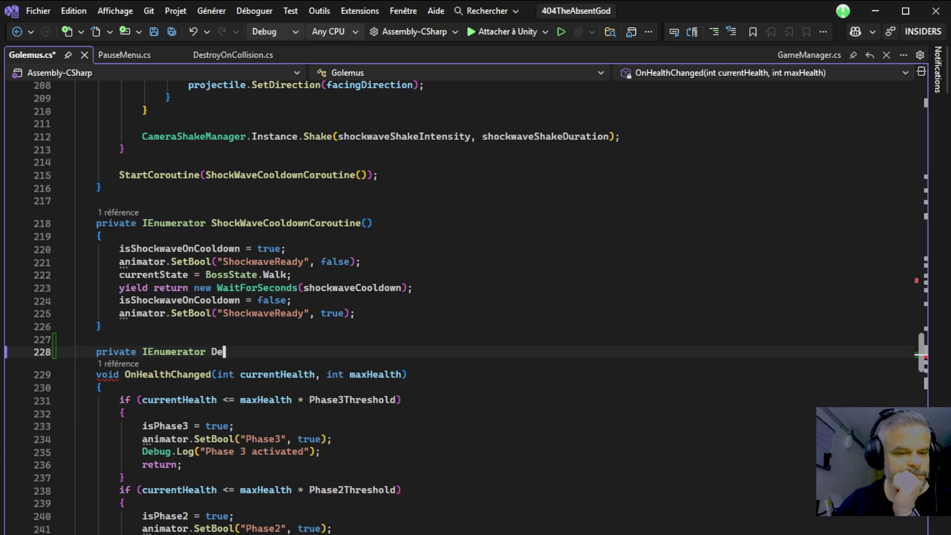
type("layedLanding")
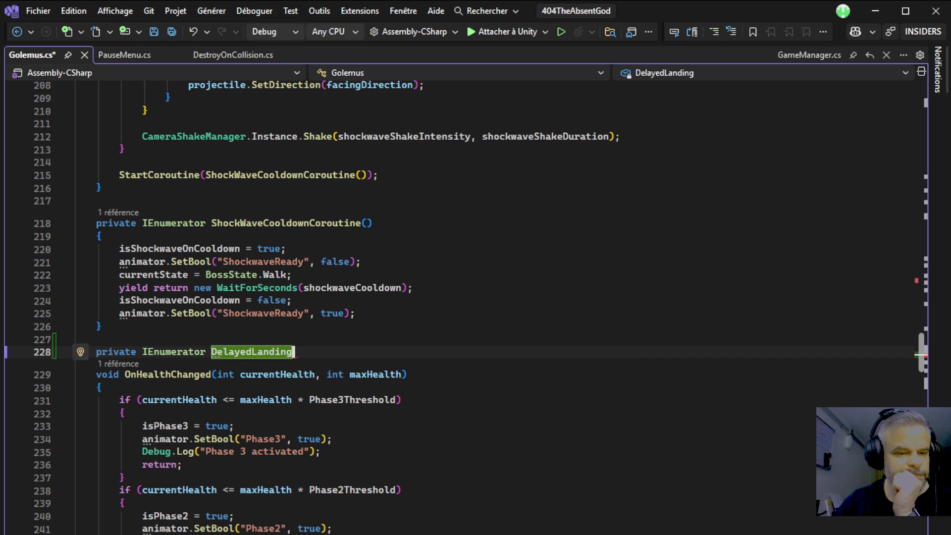
type("Shake")
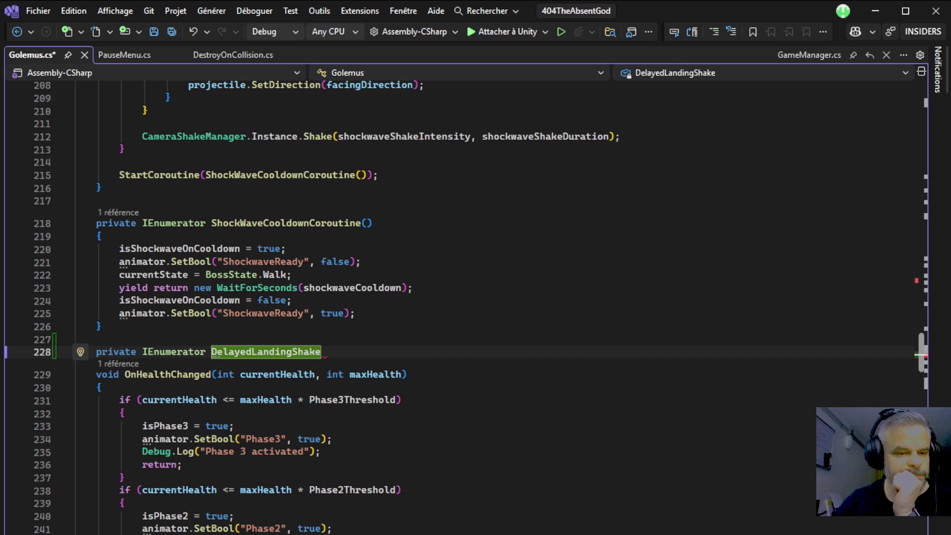
type("()")
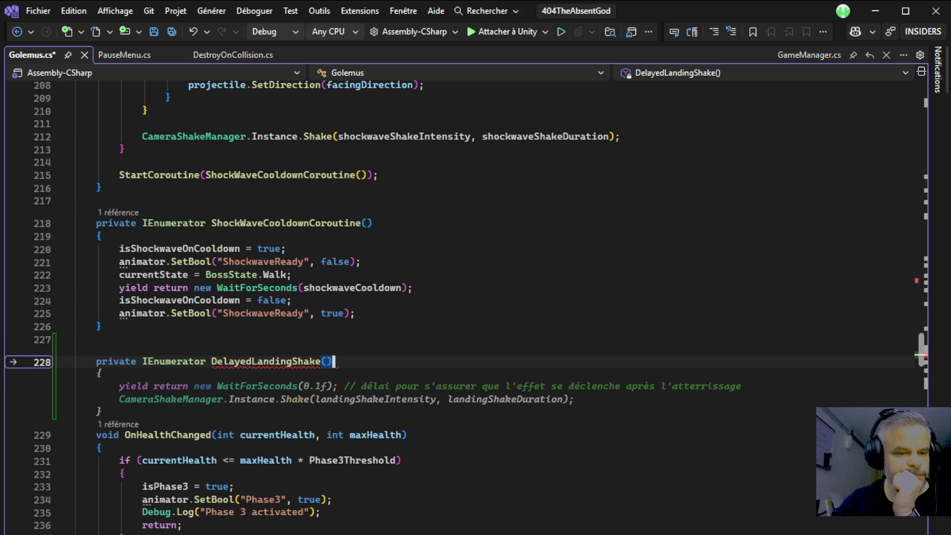
Fill its body with yield return null; and CameraShakeManager.Instance.Shake(landingShakeIntensity, landingShakeDuration)
key("Return")
type("{")
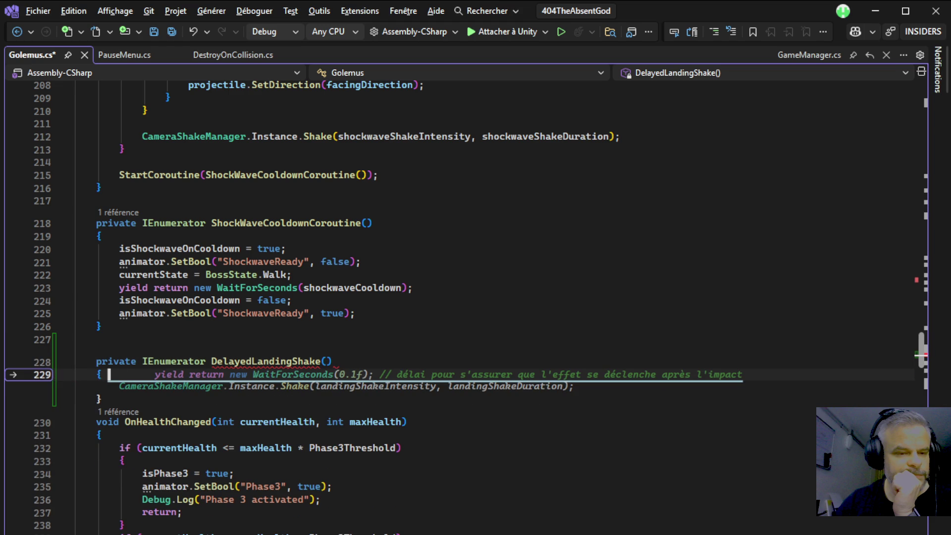
key("Return")
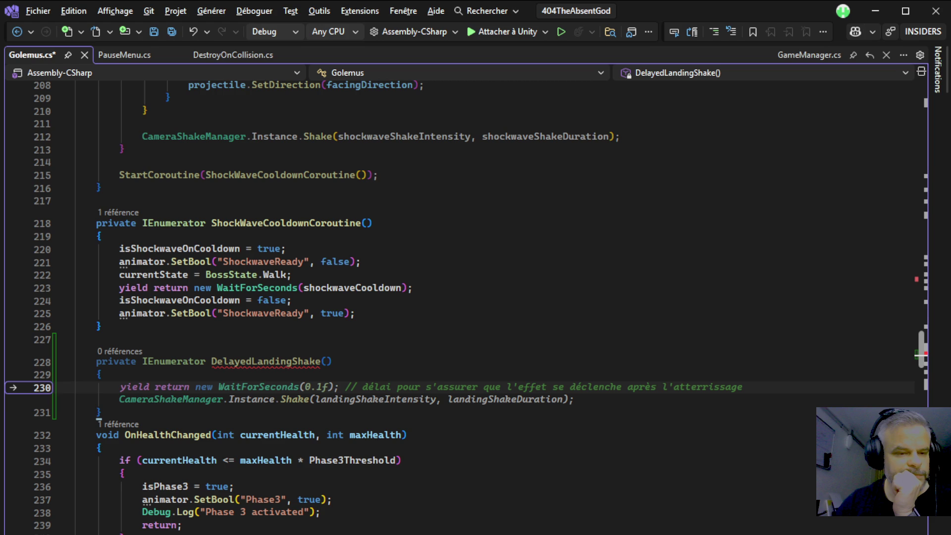
type("yiel")
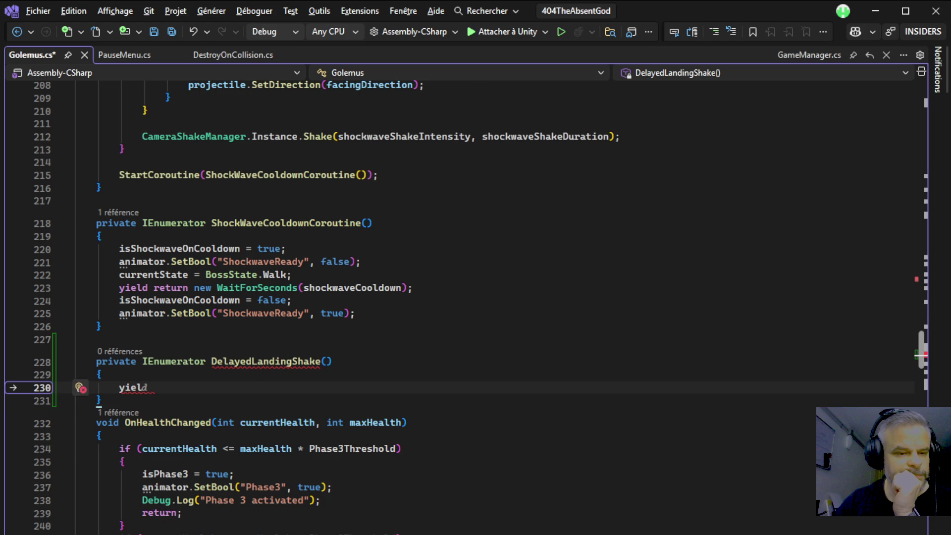
type("d return")
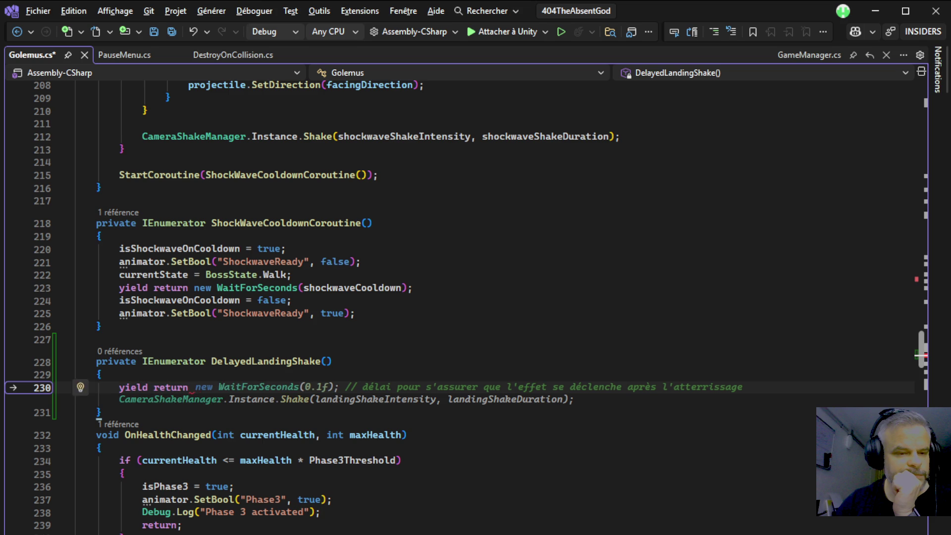
type(" null")
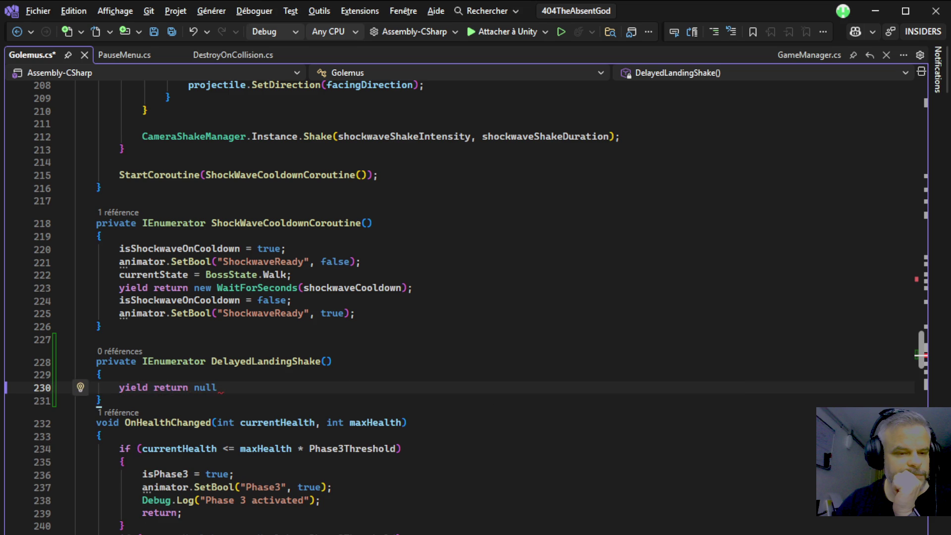
type(";")
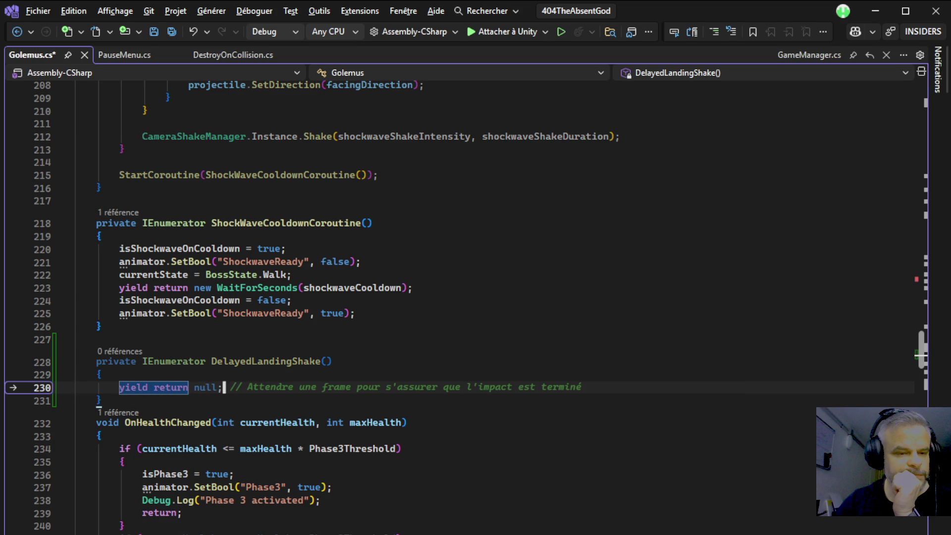
key("Return")
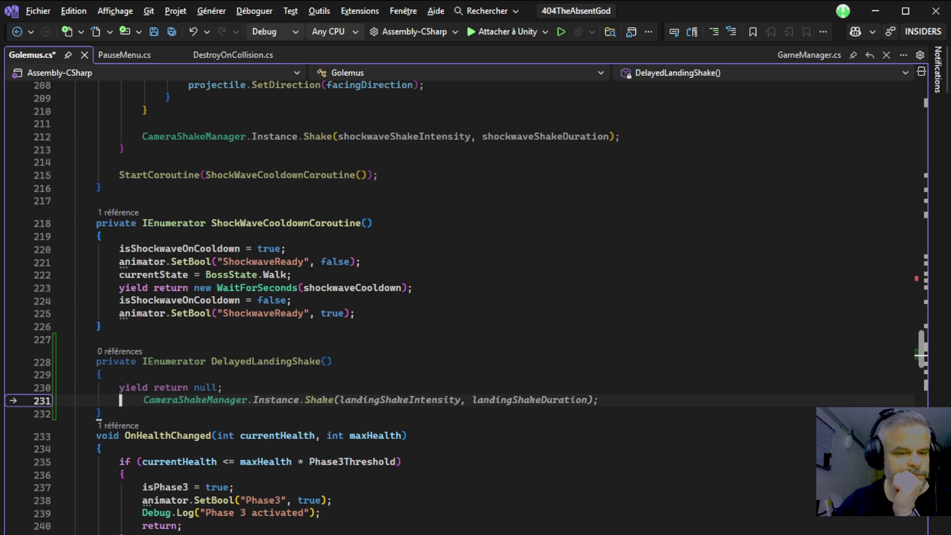
key("Tab")
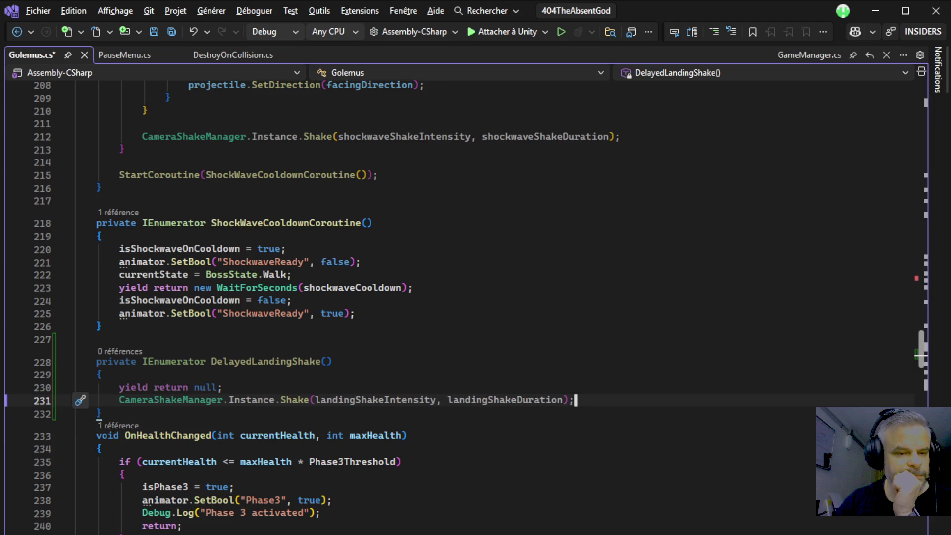
Replace the direct landing shake with StartCoroutine(DelayedLandingShake()) and save Golemus.cs
scroll(464, 306, "up", 6)
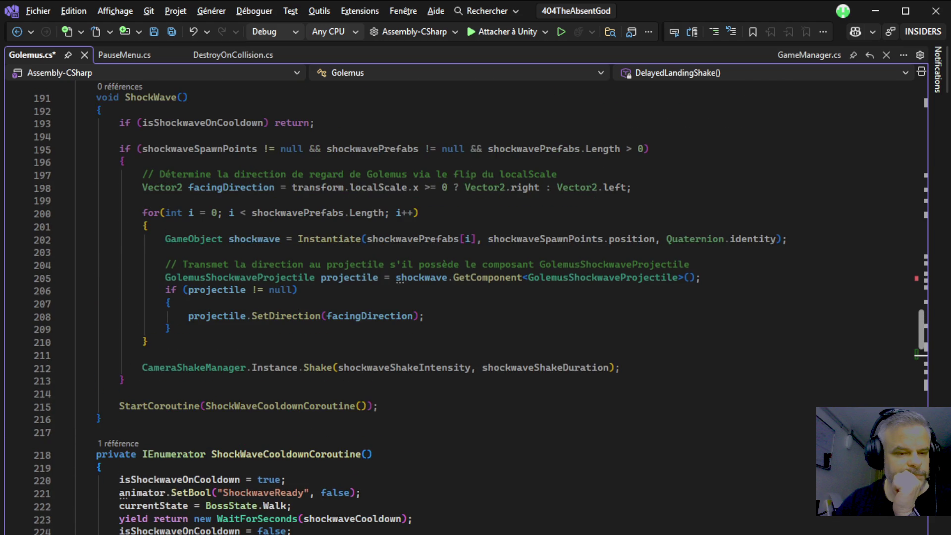
scroll(464, 306, "up", 15)
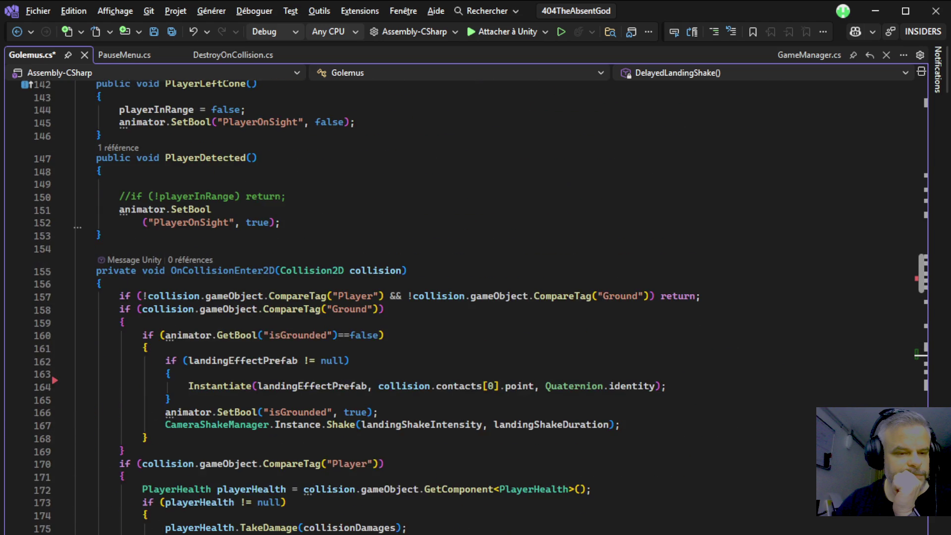
scroll(464, 306, "up", 3)
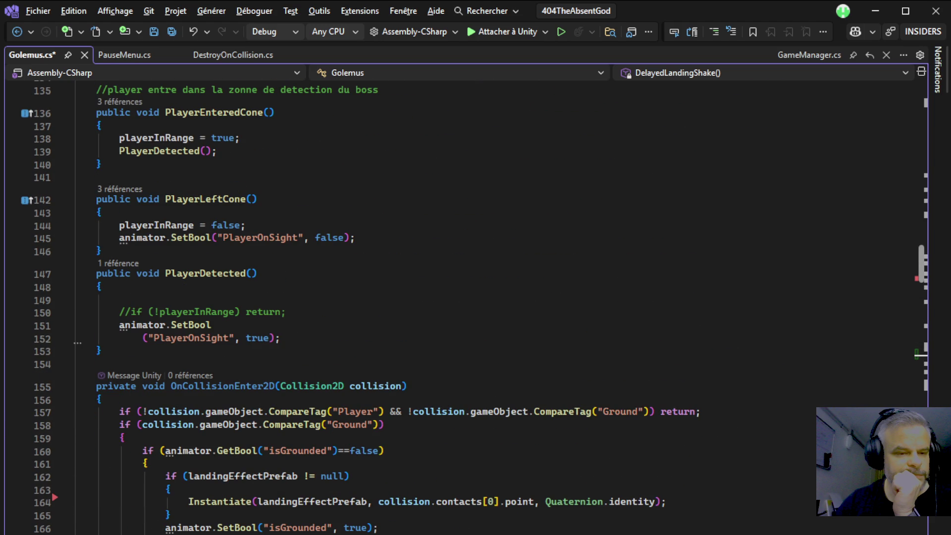
scroll(464, 306, "down", 5)
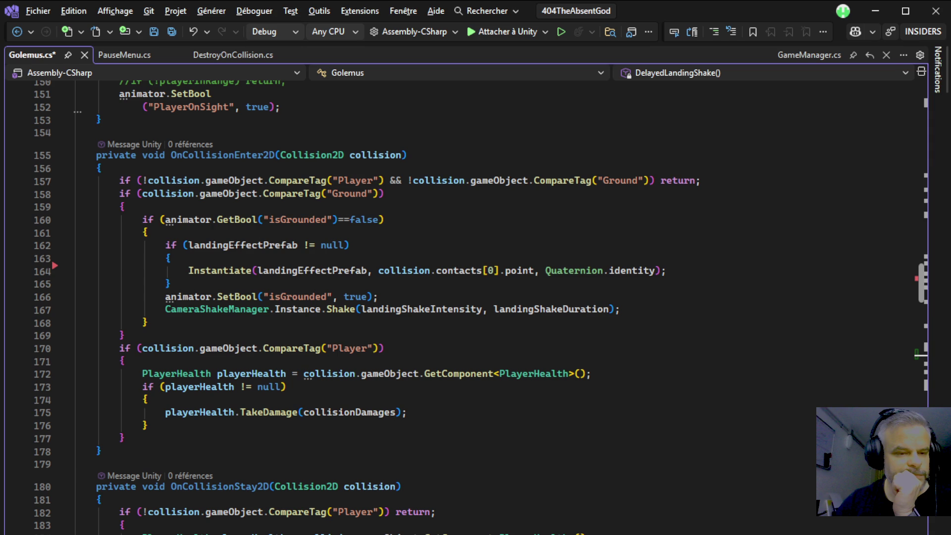
left_click(165, 309)
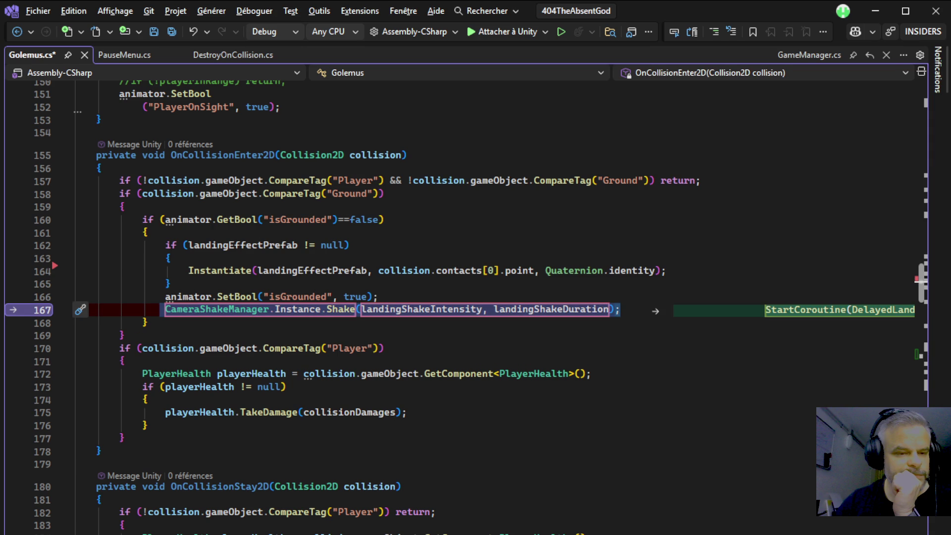
key("Tab")
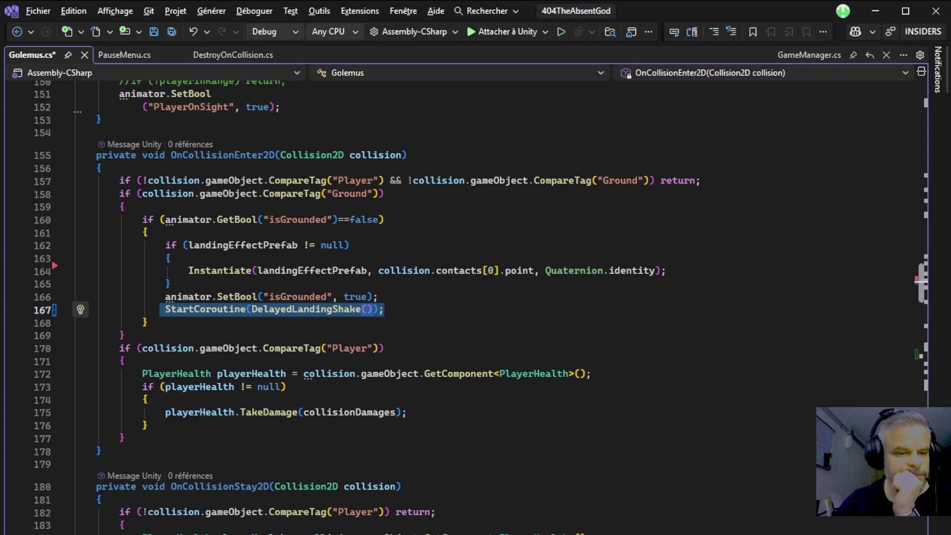
key("ctrl+s")
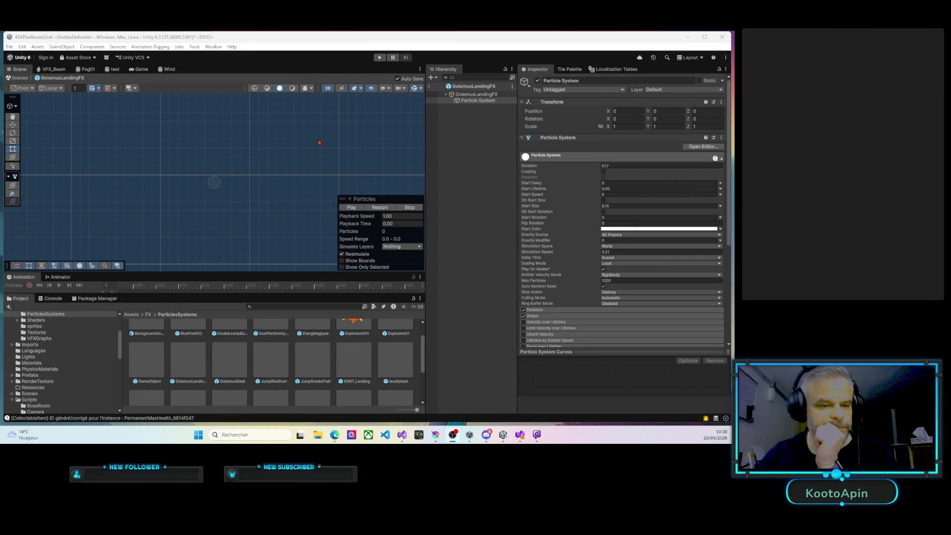
Run and stop a Play-mode test of the Golemus landing, then return to Visual Studio
left_click(379, 58)
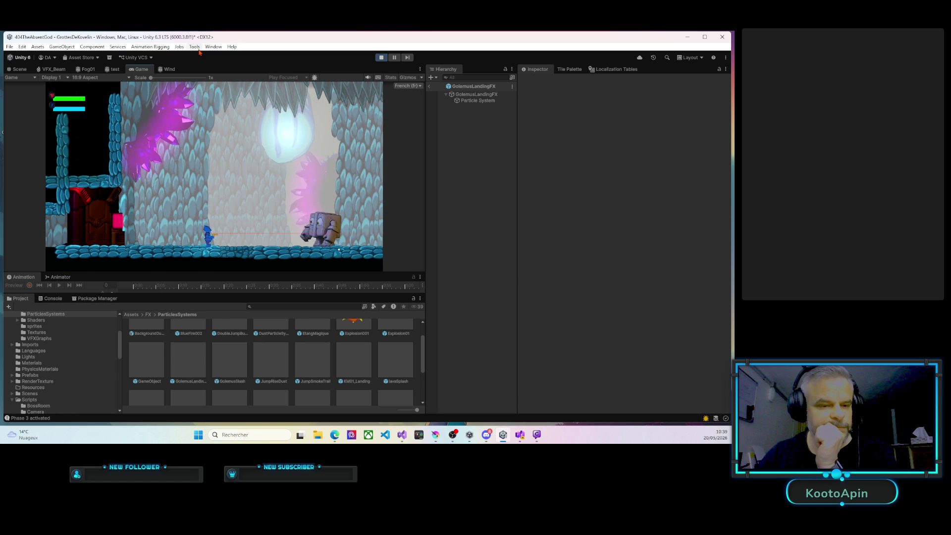
left_click(380, 58)
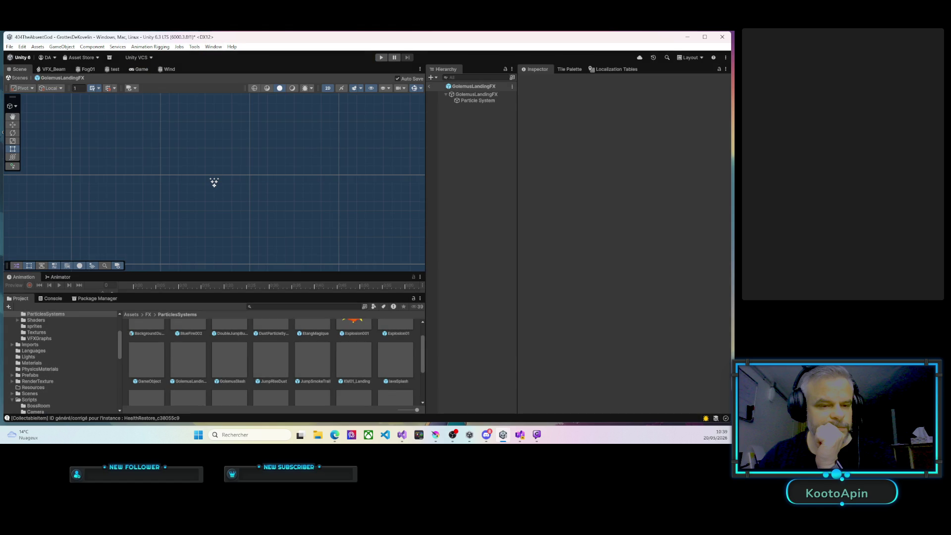
key("alt+Tab")
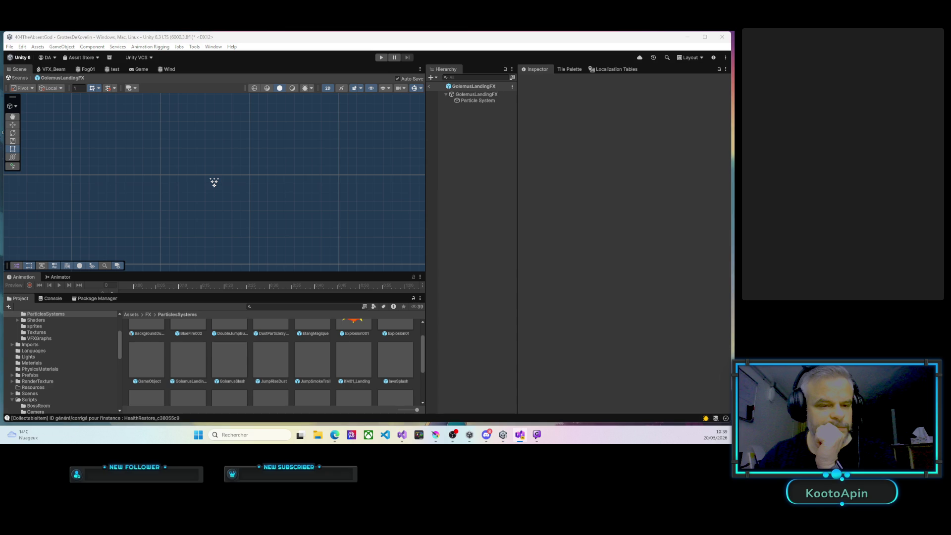
key("alt+Tab")
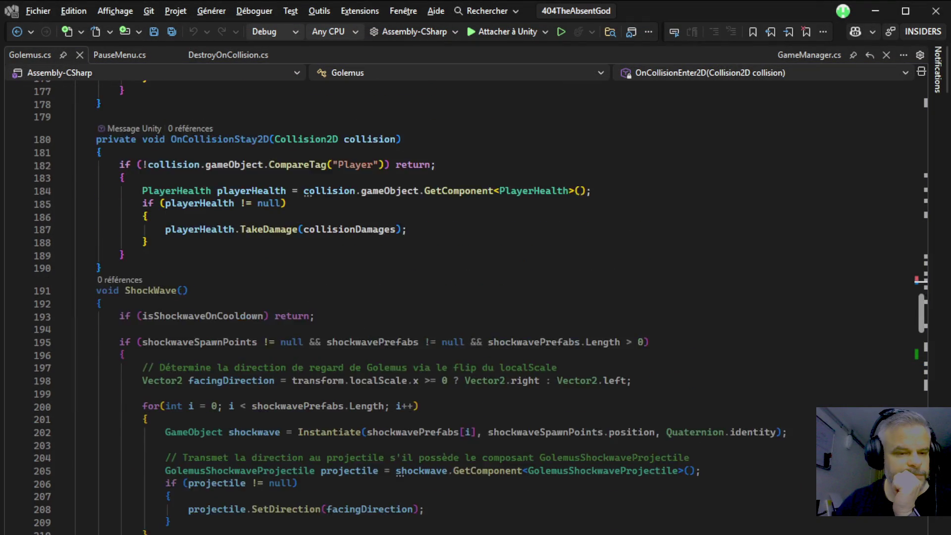
In DelayedLandingShake, replace yield return null with a WaitForSeconds(0.1f) yield and save
scroll(479, 303, "up", 1)
scroll(479, 303, "up", 3)
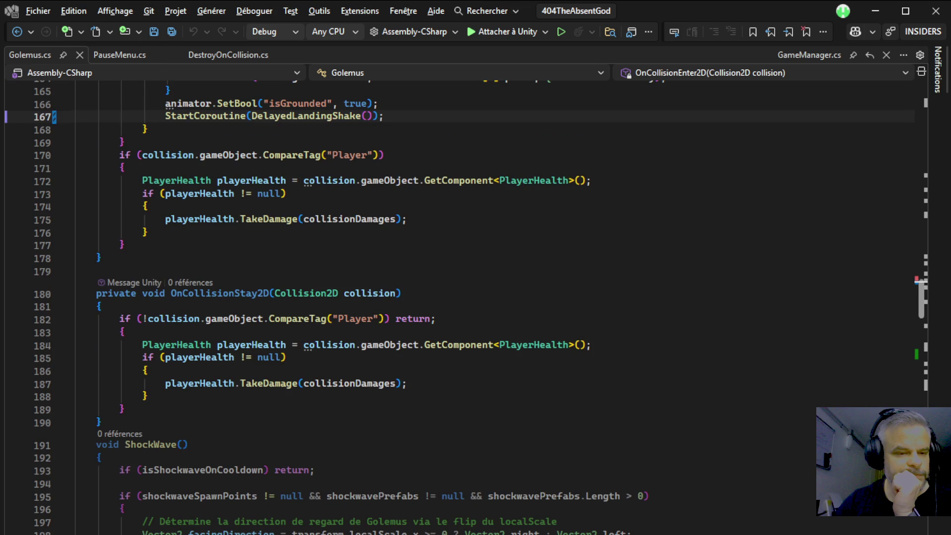
scroll(479, 304, "up", 4)
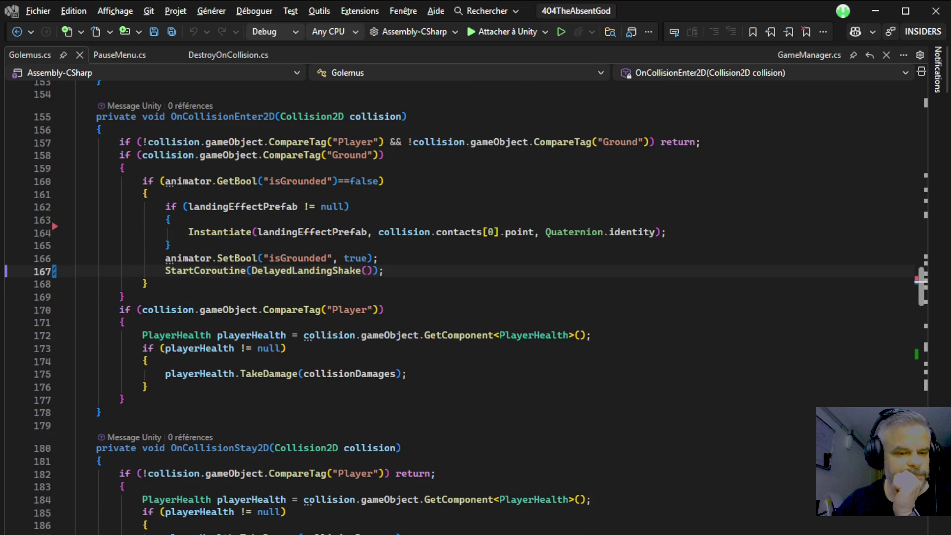
left_click(305, 271)
key("F12")
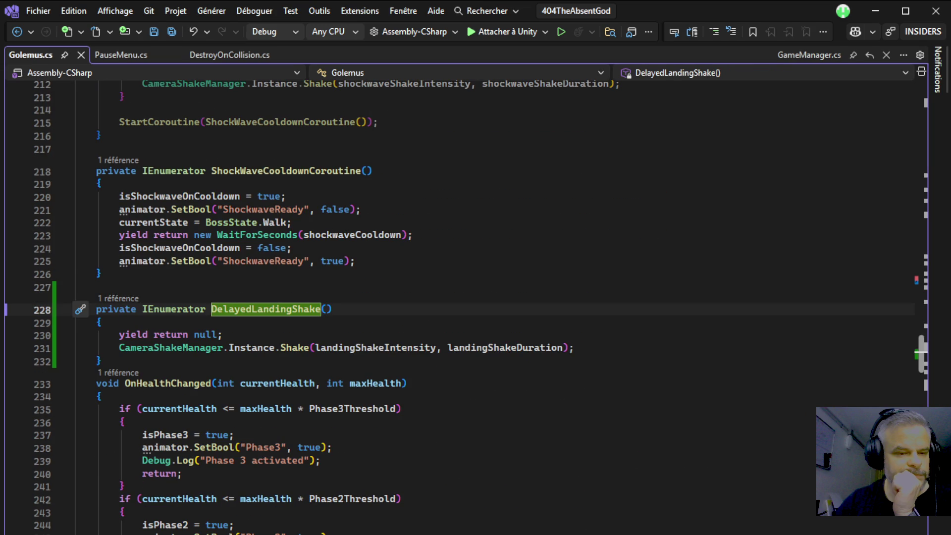
key("Down")
key("Down")
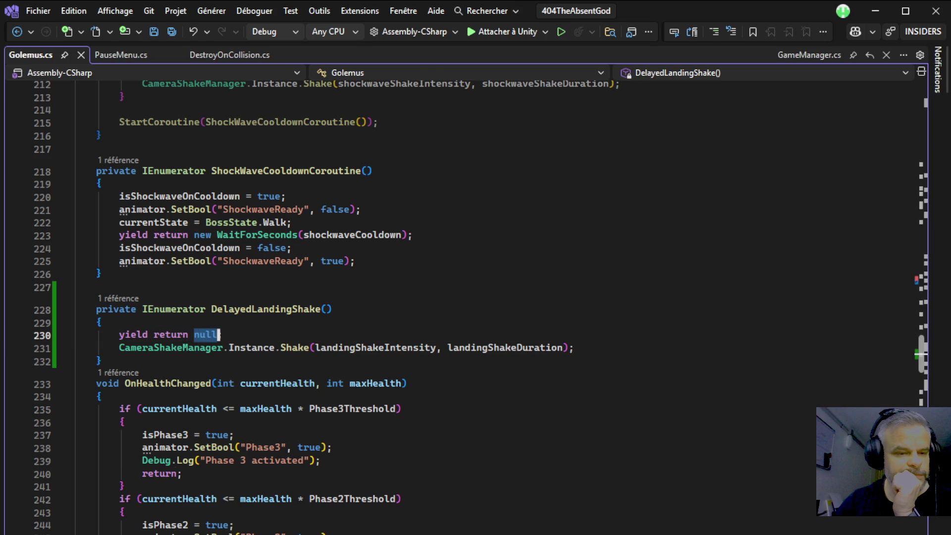
key("Home")
key("shift+End")
type("yield return ne")
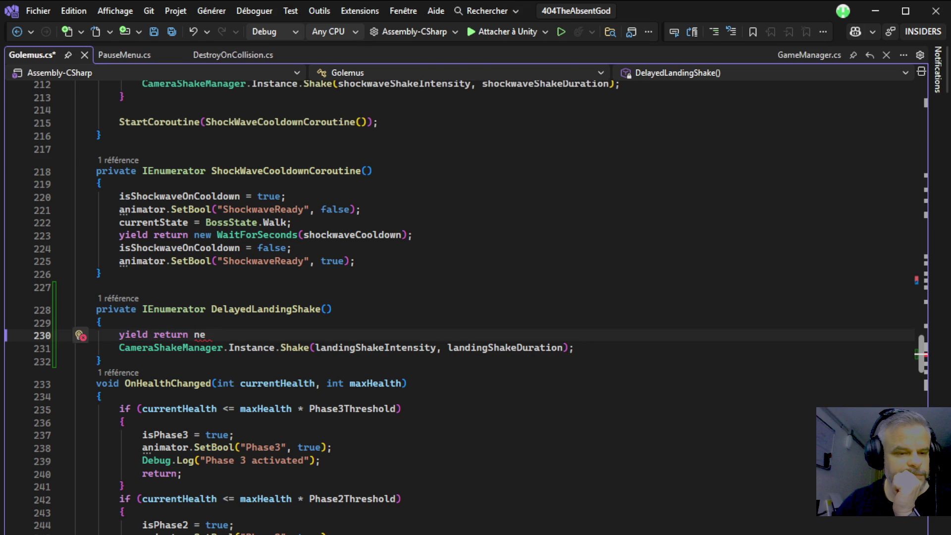
type("w")
key("BackSpace")
key("BackSpace")
key("BackSpace")
type("wait")
key("Tab")
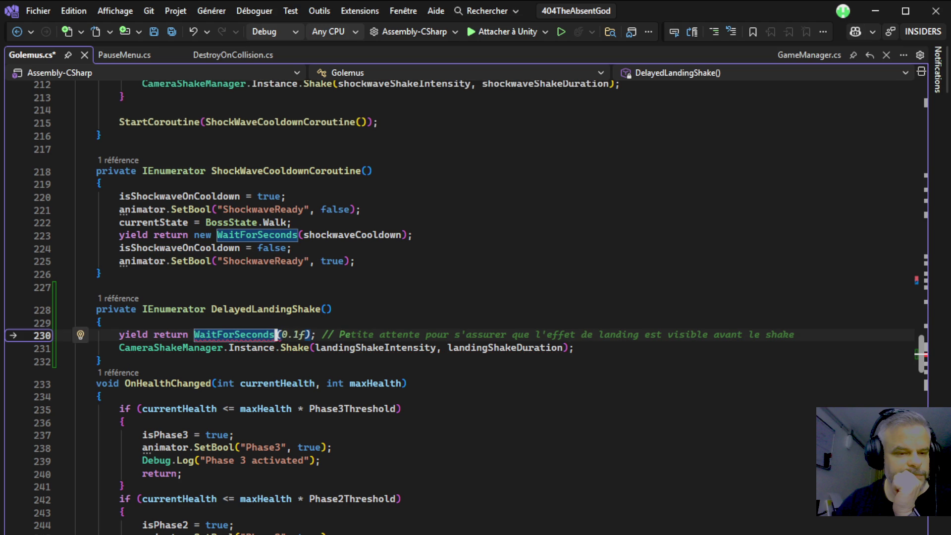
type("(0.1f)")
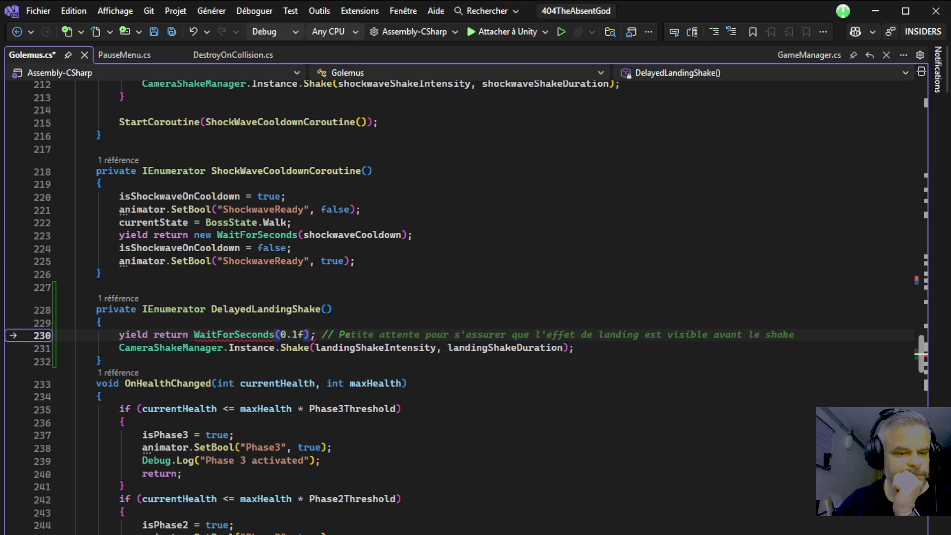
key("Tab")
key("ctrl+s")
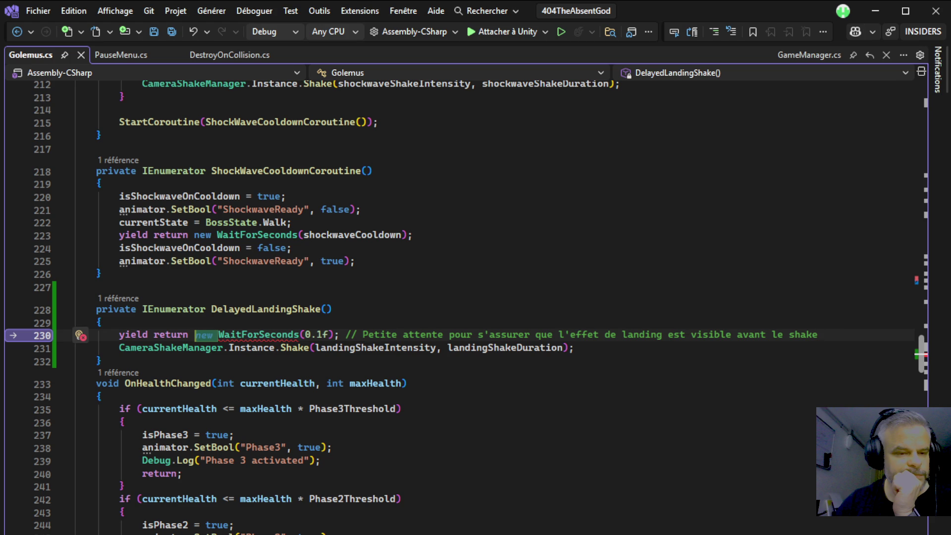
Add the missing 'new' before WaitForSeconds on line 230 and save Golemus.cs
left_click(257, 335)
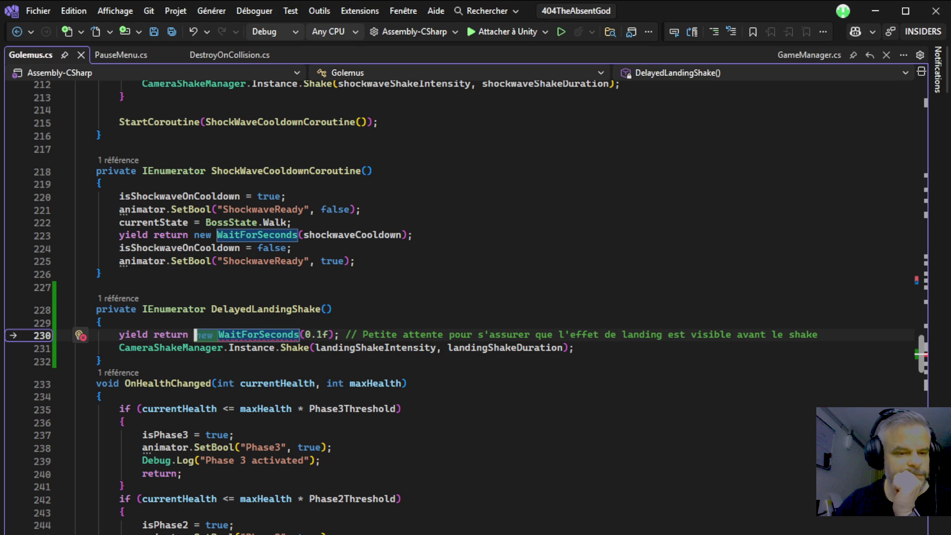
key("Tab")
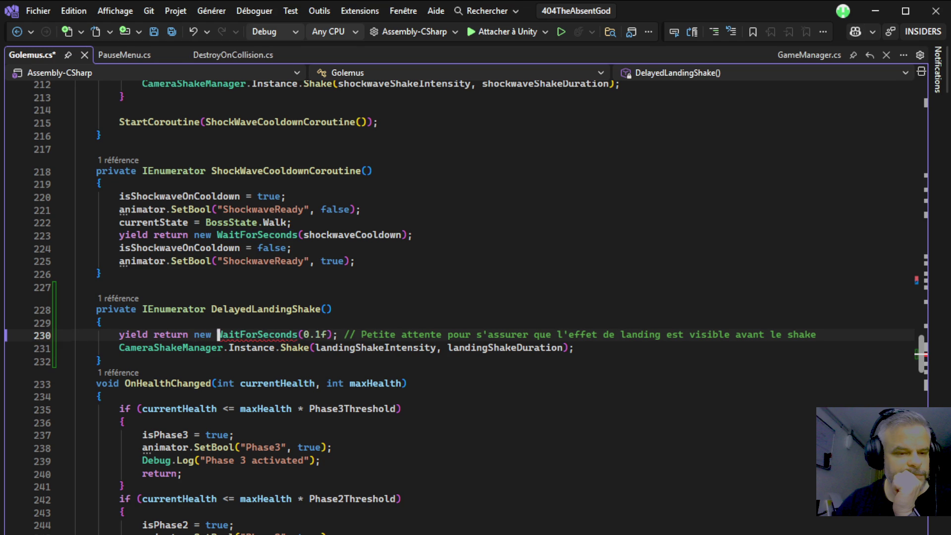
key("ctrl+s")
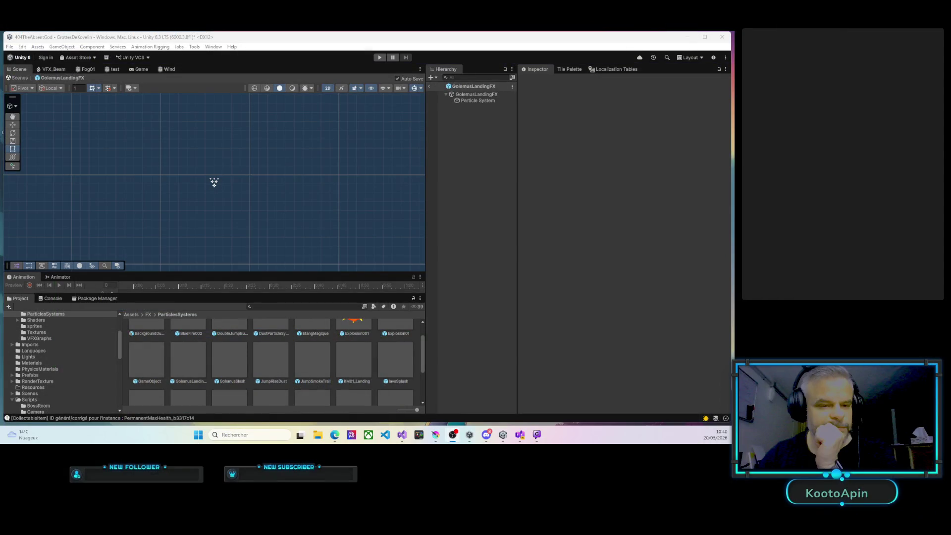
left_click(380, 57)
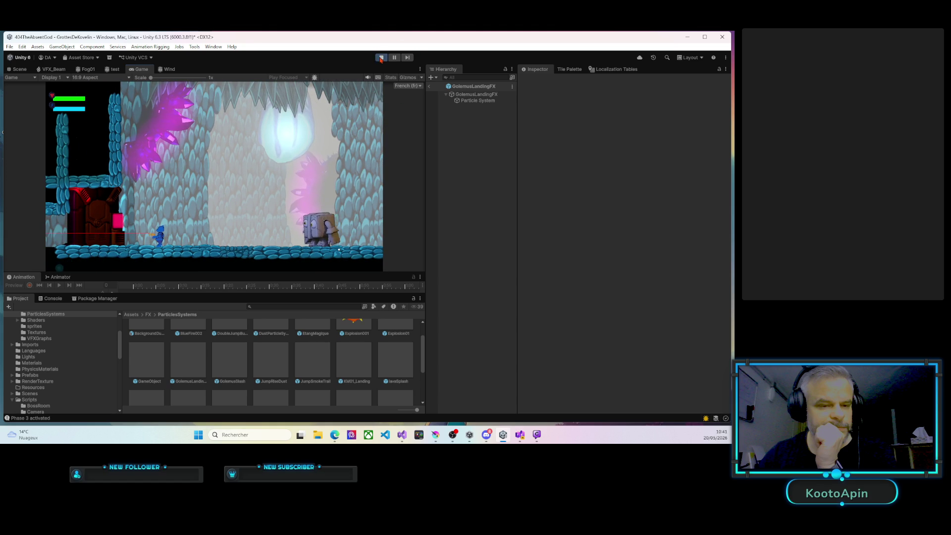
left_click(381, 57)
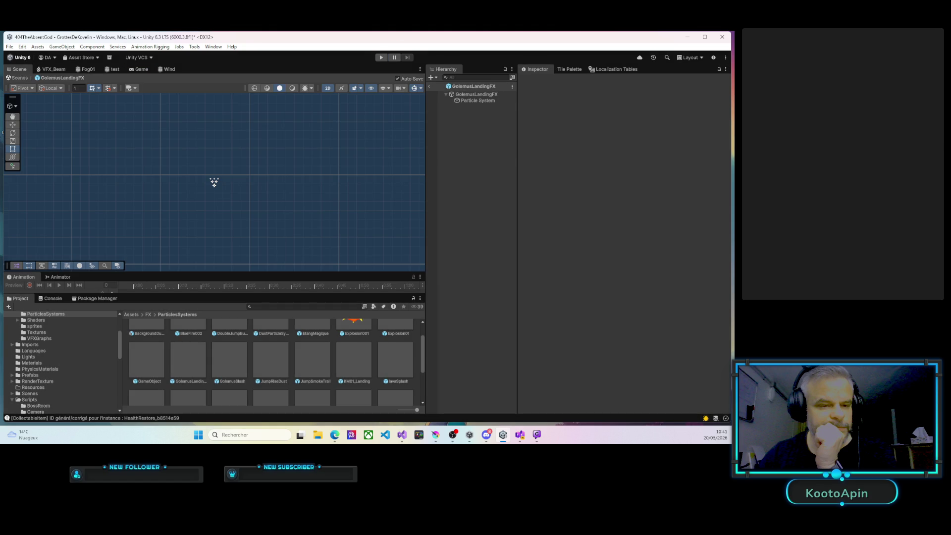
key("alt+Tab")
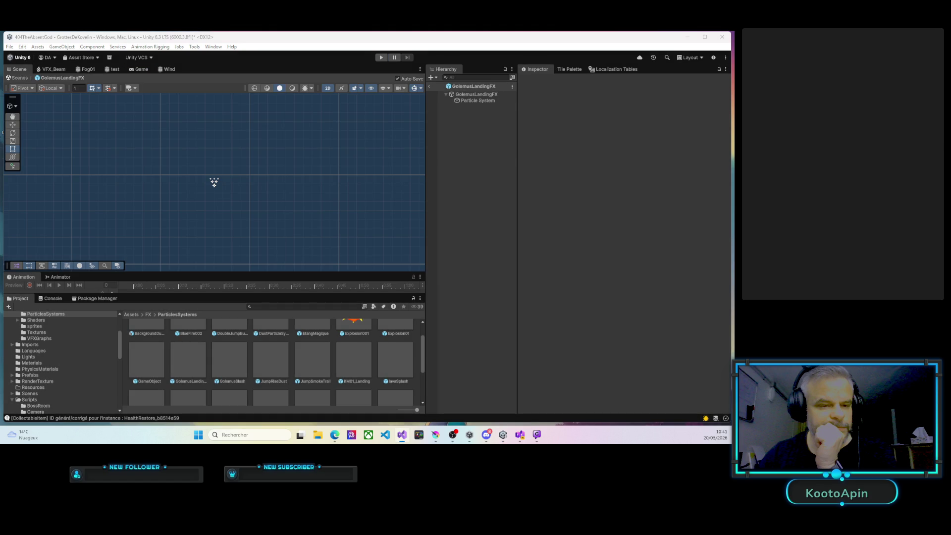
key("alt+Tab")
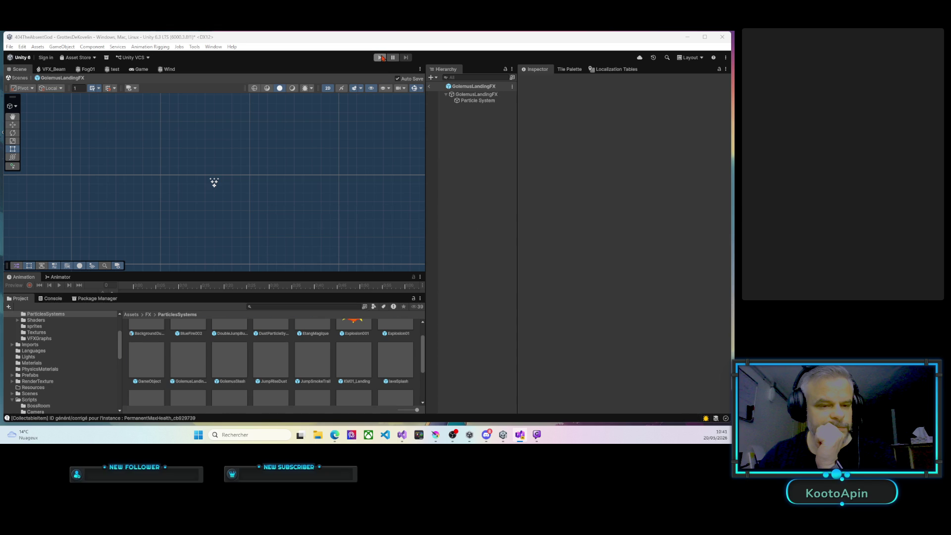
left_click(380, 58)
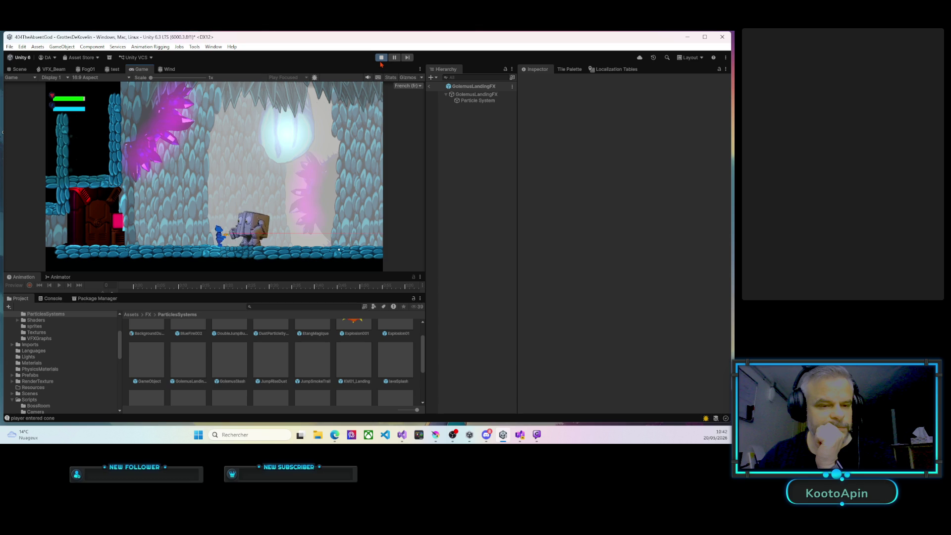
Stop the Play-mode test of the Golem's landing
left_click(381, 59)
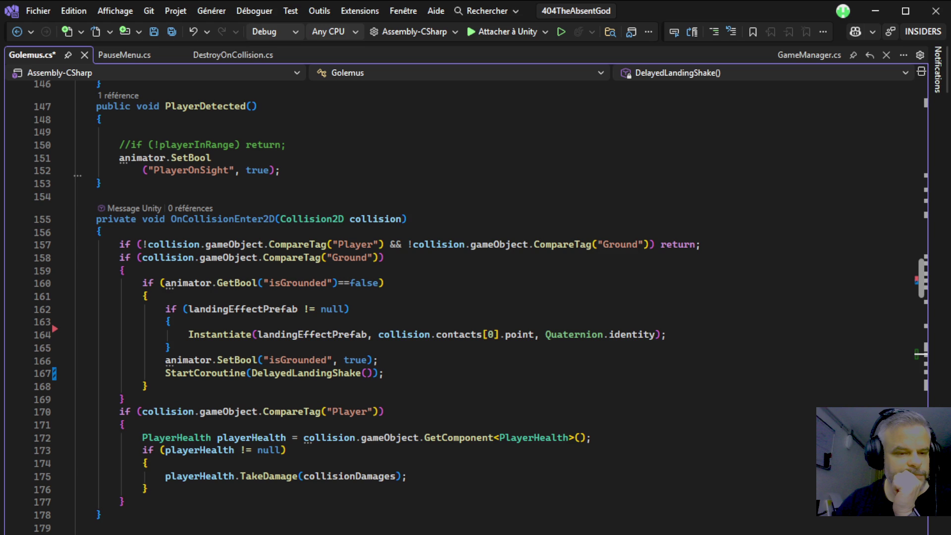
mouse_move(119, 244)
left_mouse_down()
mouse_move(381, 258)
mouse_move(410, 244)
mouse_move(702, 244)
left_mouse_up()
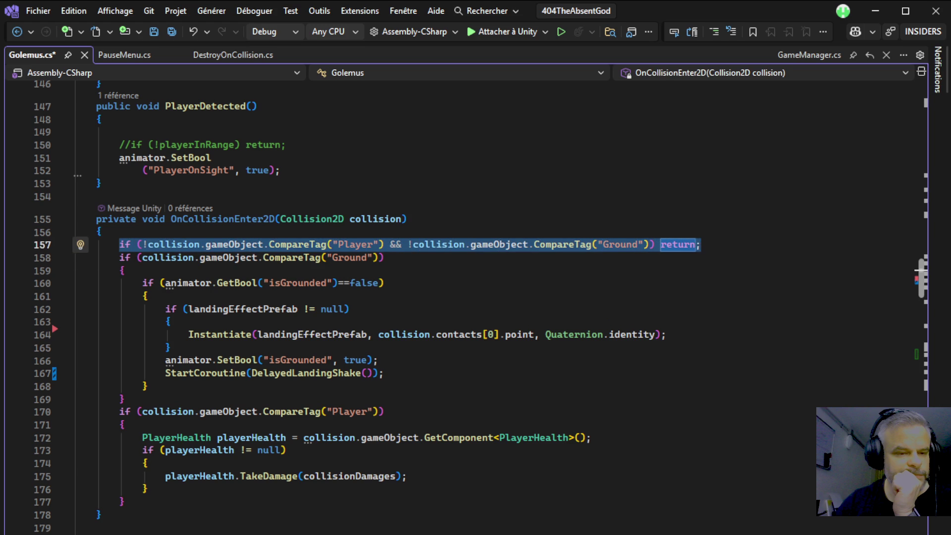
left_click(384, 257)
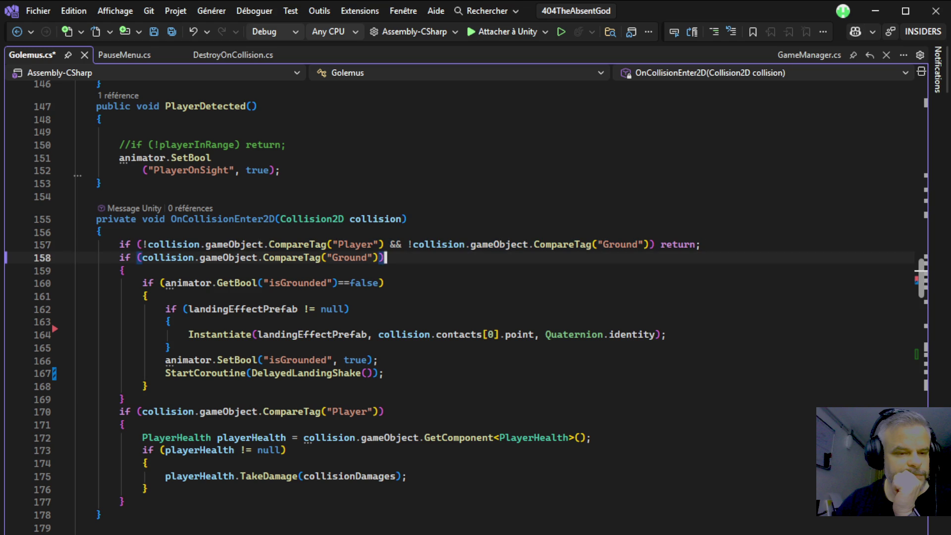
left_click_drag(137, 283, 386, 283)
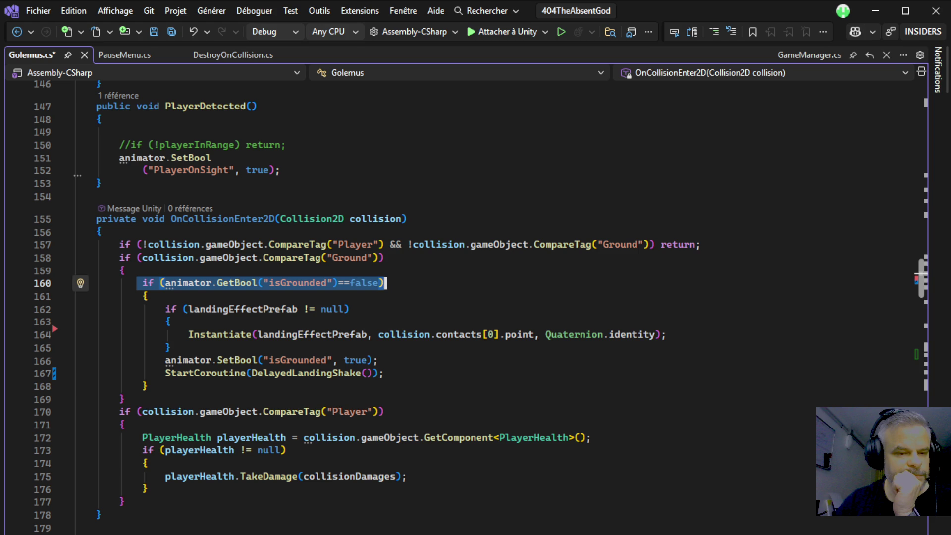
left_click_drag(148, 308, 351, 308)
left_click(351, 309)
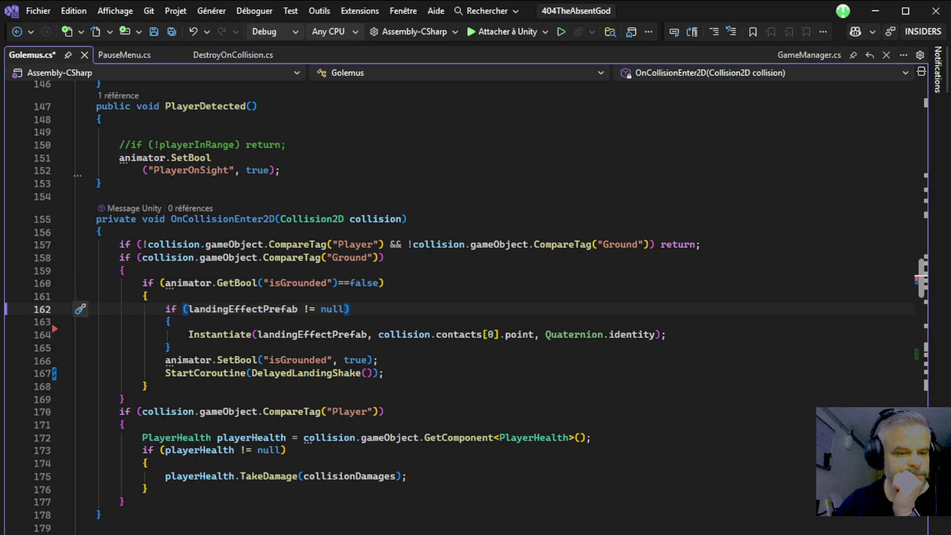
mouse_move(188, 334)
left_mouse_down()
mouse_move(291, 334)
mouse_move(172, 322)
mouse_move(668, 334)
left_mouse_up()
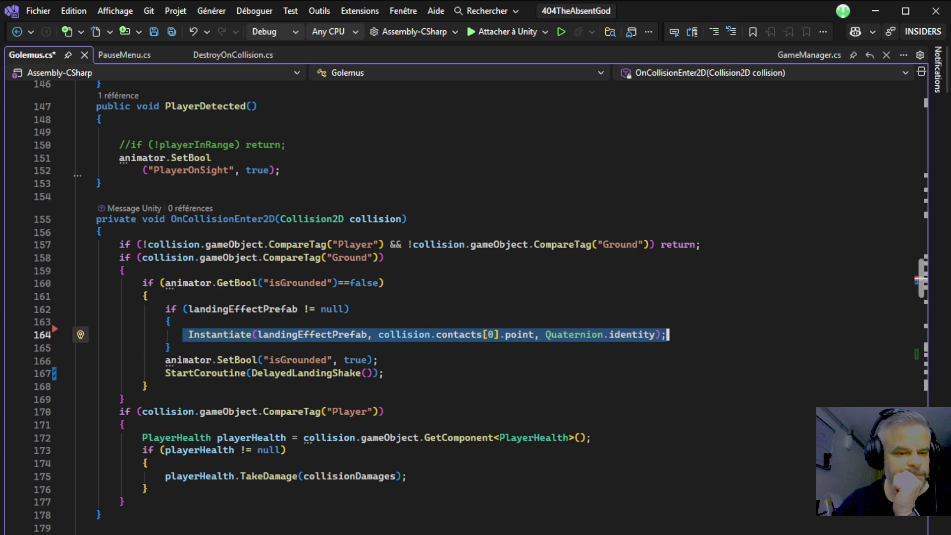
scroll(479, 307, "down", 1)
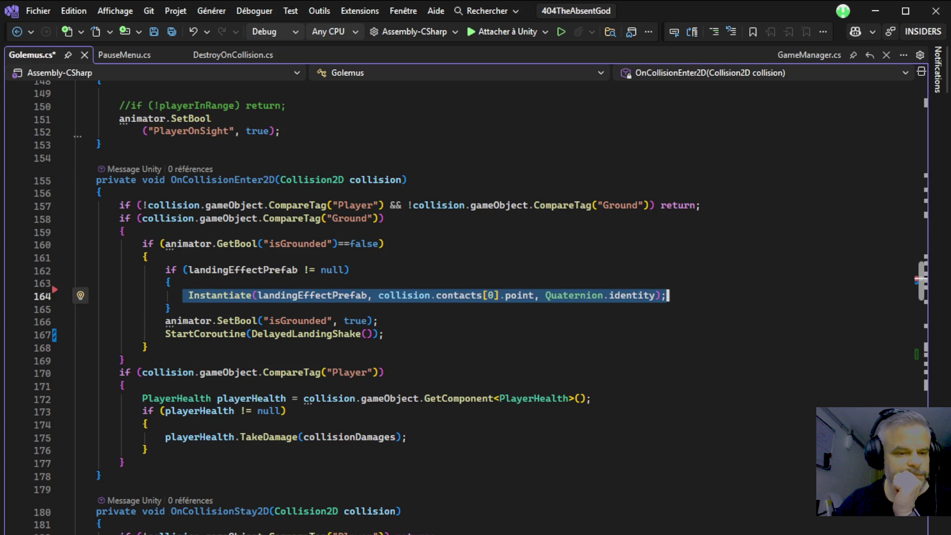
scroll(478, 307, "down", 1)
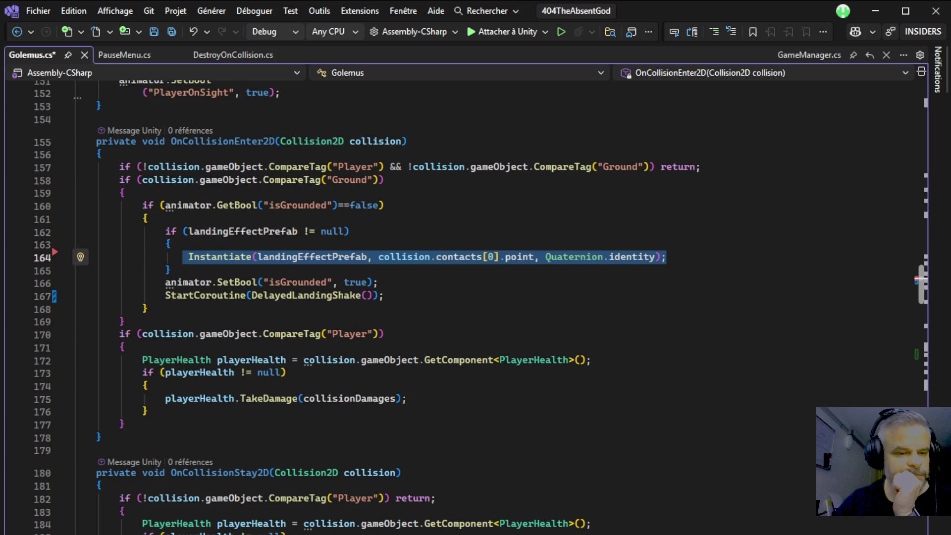
scroll(466, 297, "down", 2)
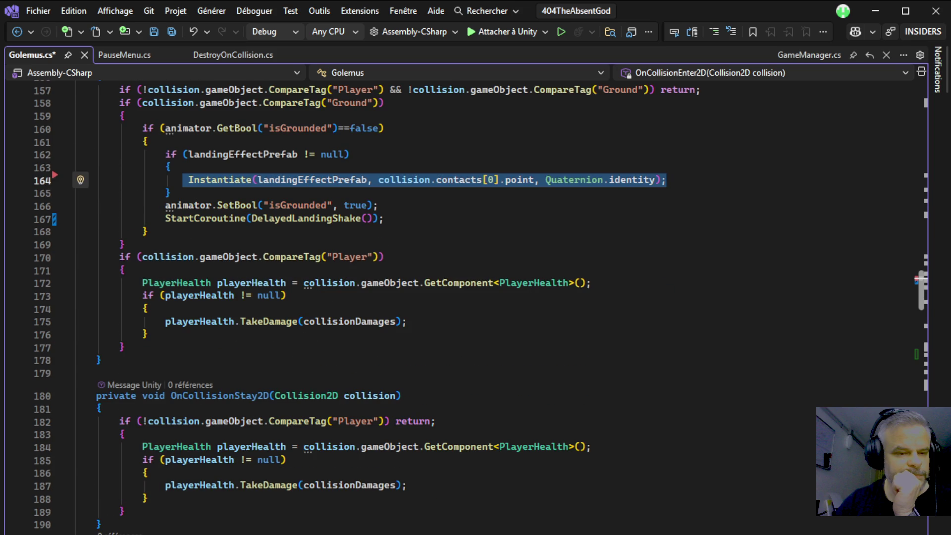
scroll(465, 298, "down", 2)
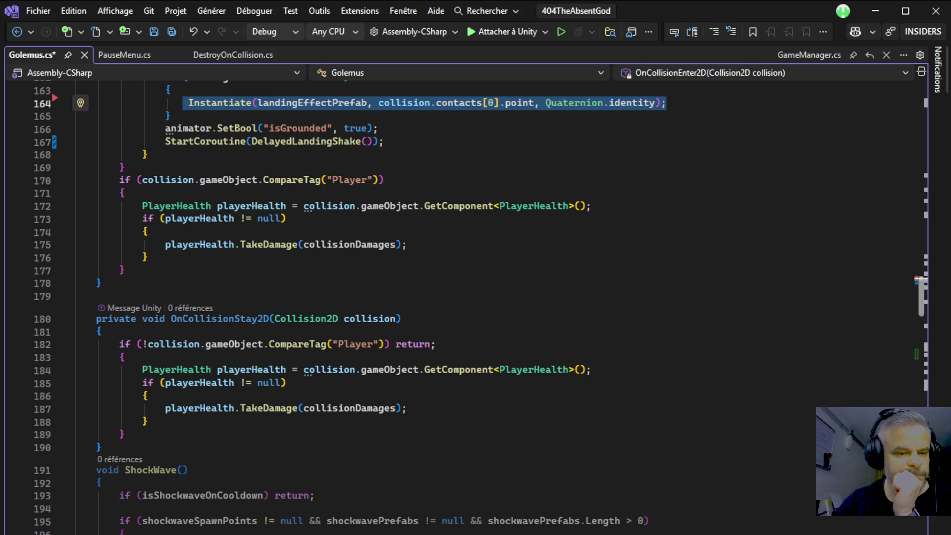
scroll(466, 297, "up", 2)
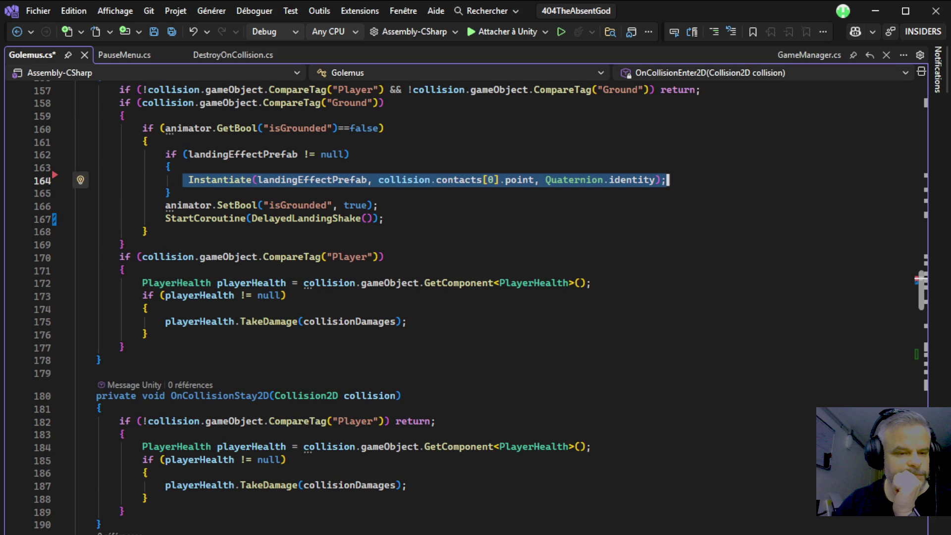
key("alt+Tab")
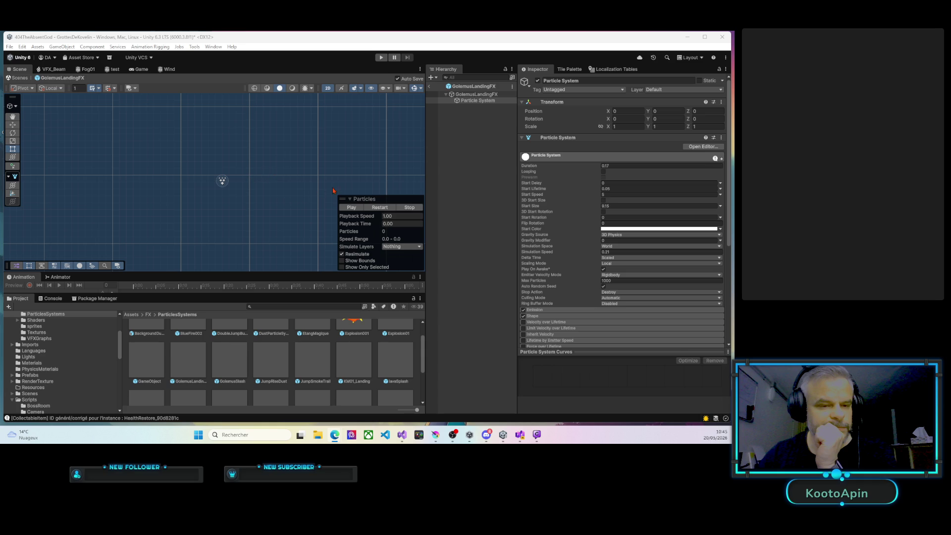
Raise the particles' Start Delay to 0.37 and Start Lifetime to 1.11, then preview the burst
scroll(243, 208, "down", 2)
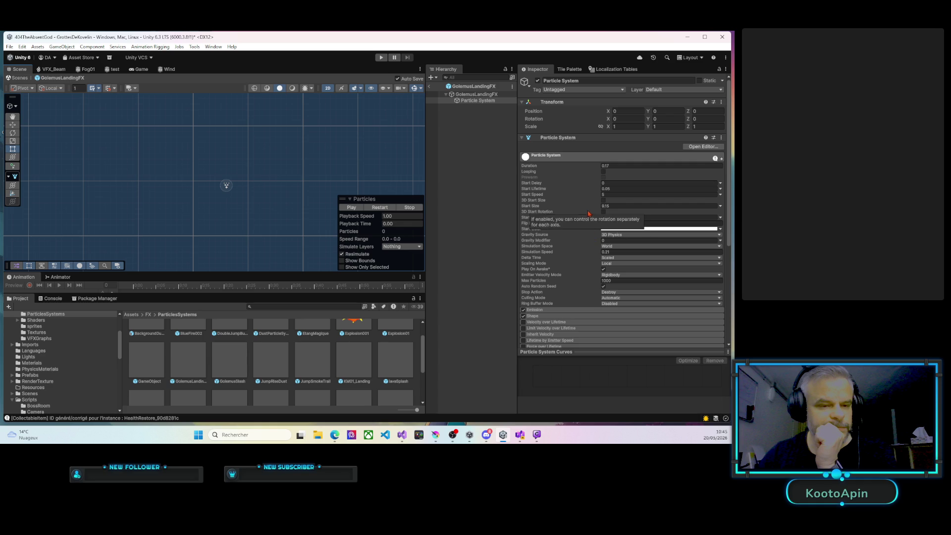
left_click_drag(589, 184, 592, 184)
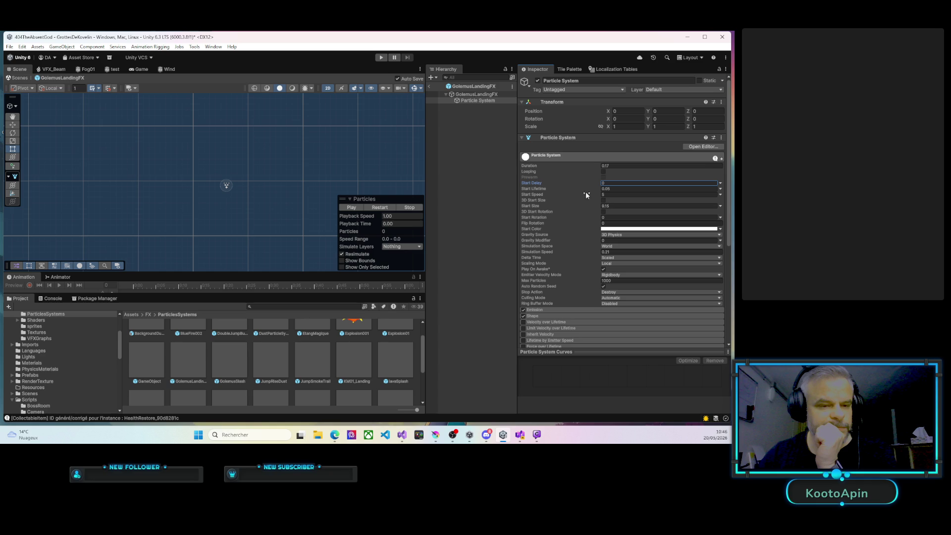
left_click(593, 190)
left_click_drag(594, 192, 613, 192)
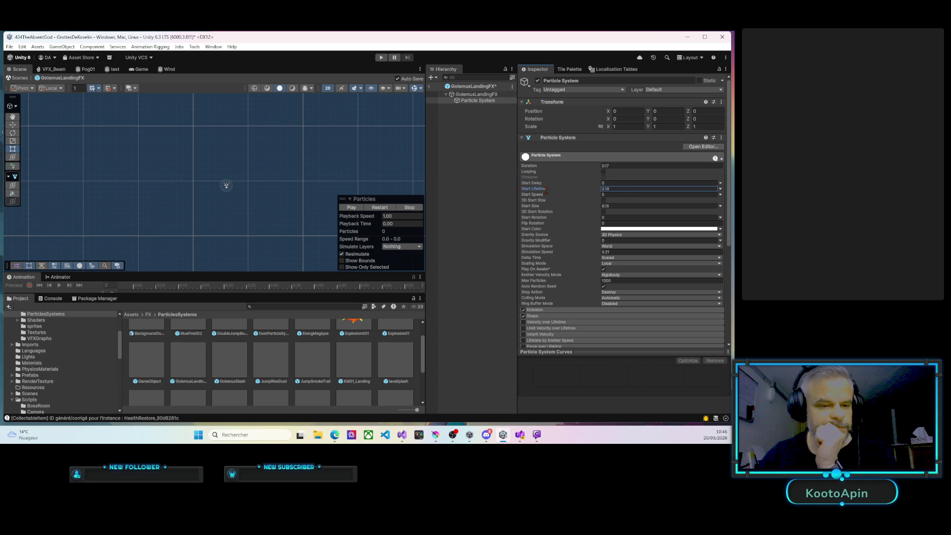
left_click(353, 207)
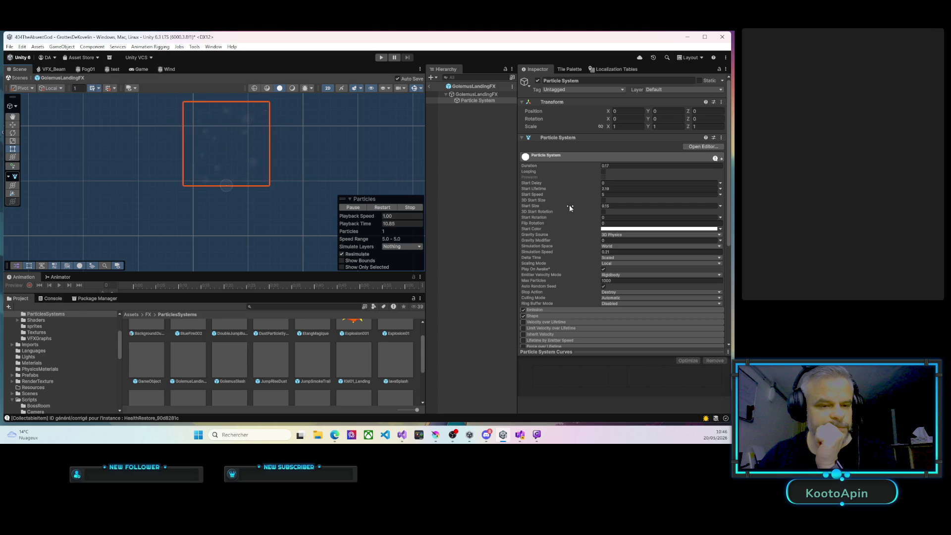
Increase Start Size and fine-tune Start Lifetime toward 0.27, replaying the burst after each change
mouse_move(584, 206)
left_mouse_down()
mouse_move(592, 203)
mouse_move(554, 206)
left_mouse_up()
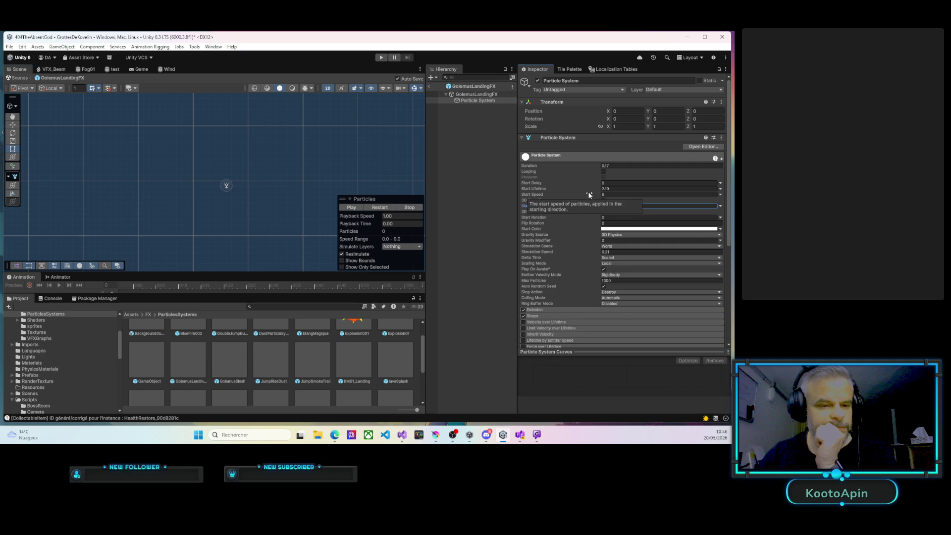
left_click_drag(594, 189, 584, 191)
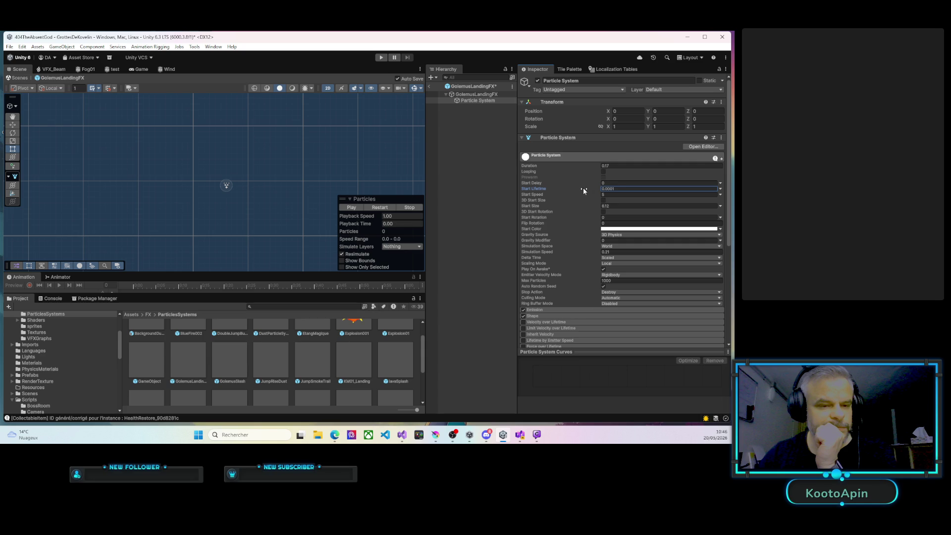
left_click(351, 208)
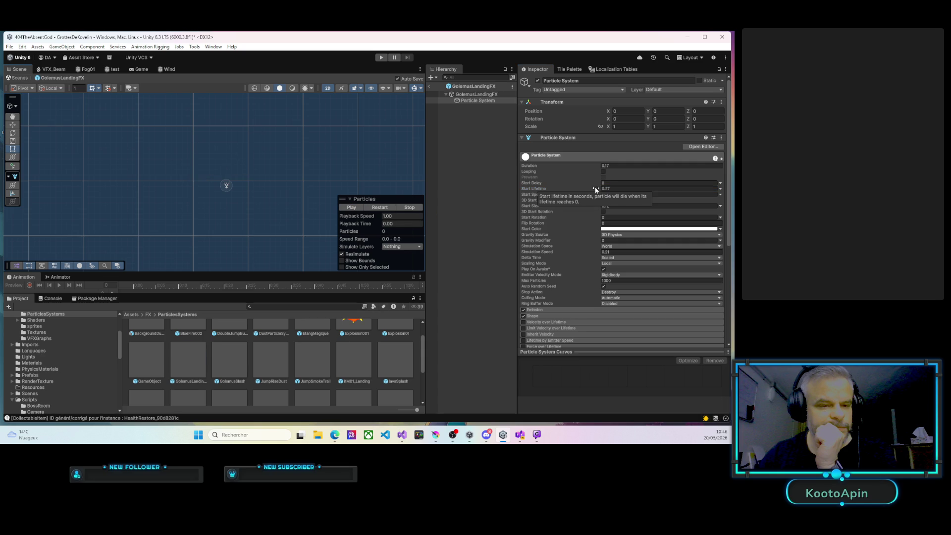
left_click_drag(595, 186, 592, 186)
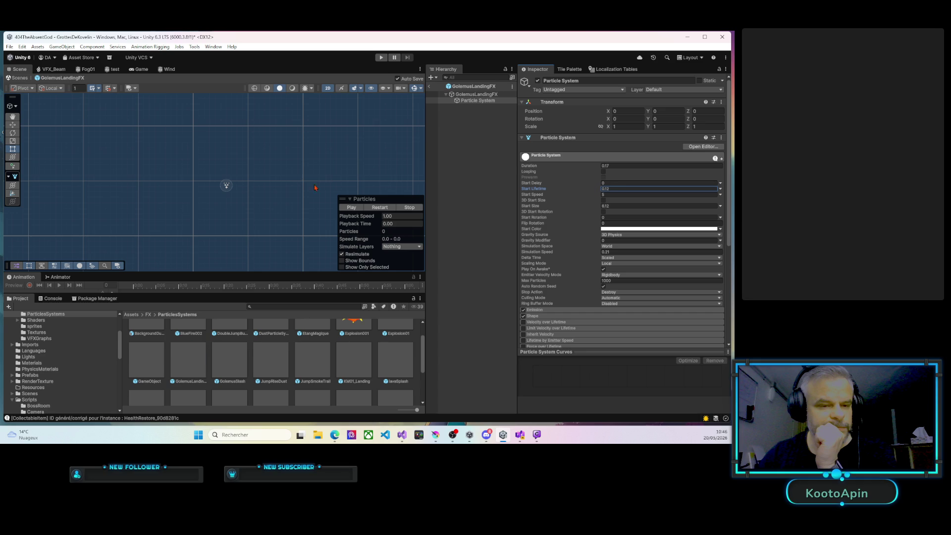
left_click(352, 208)
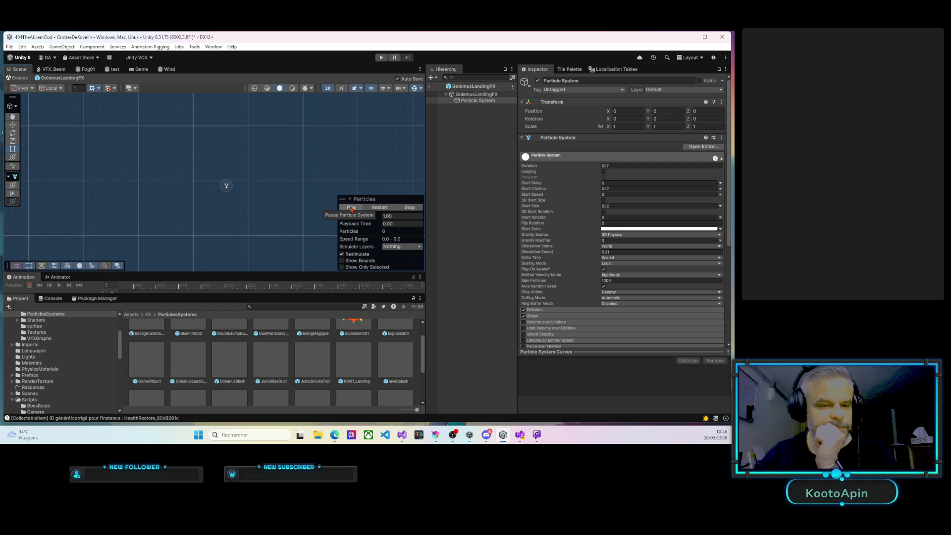
left_click(351, 208)
left_click(351, 208)
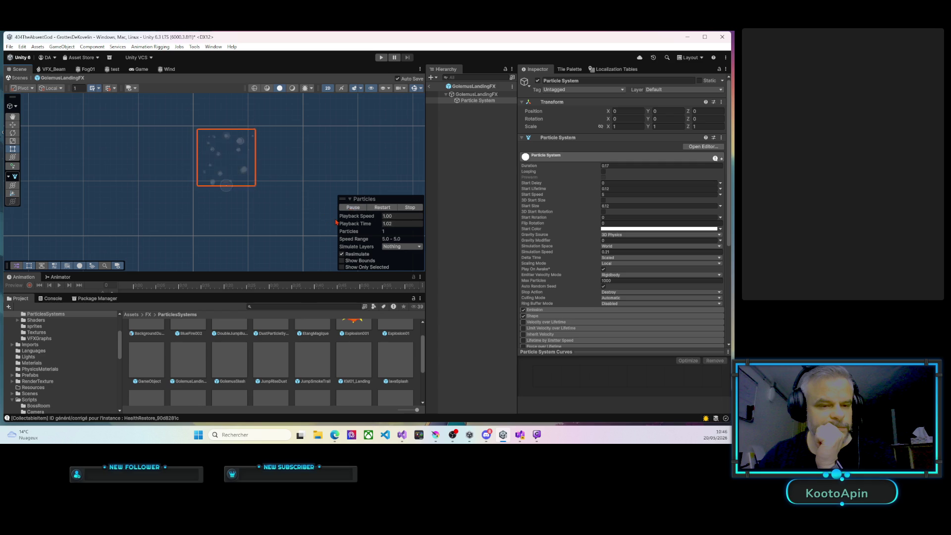
scroll(303, 319, "up", 1)
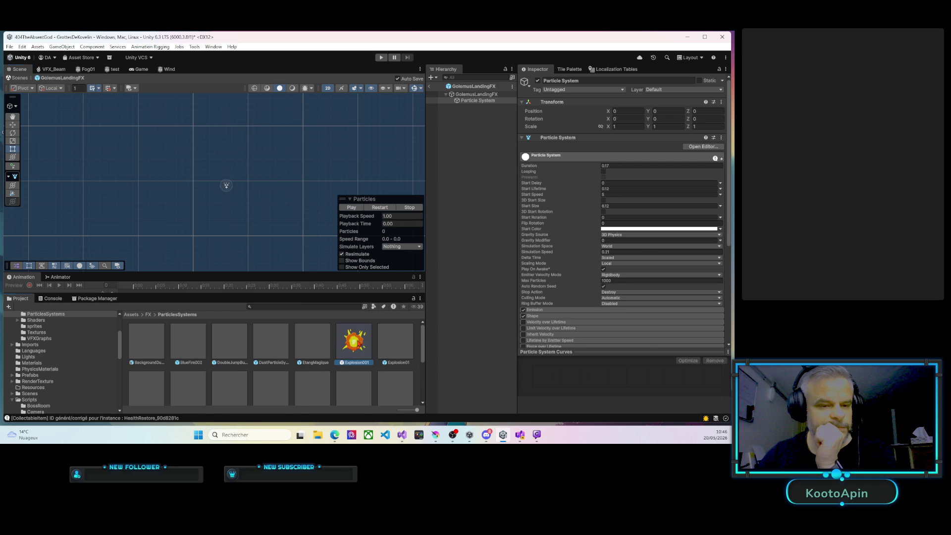
Replay the GolemusLandingFX burst with its Particle System selected
left_click(356, 341)
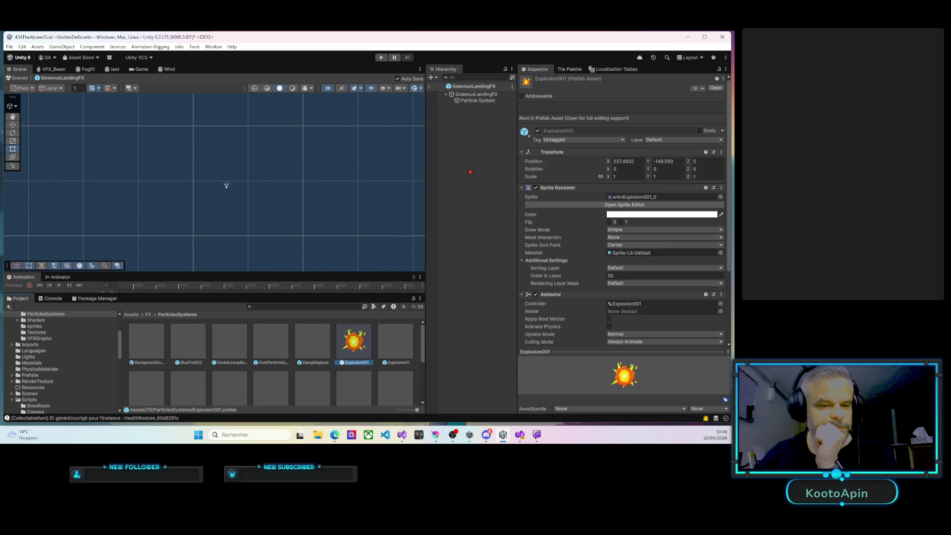
left_click(475, 101)
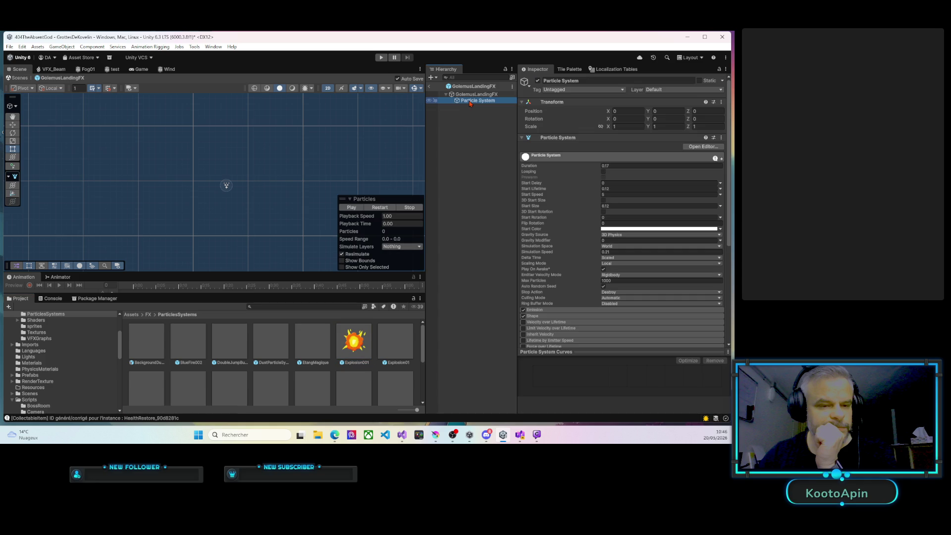
left_click(351, 209)
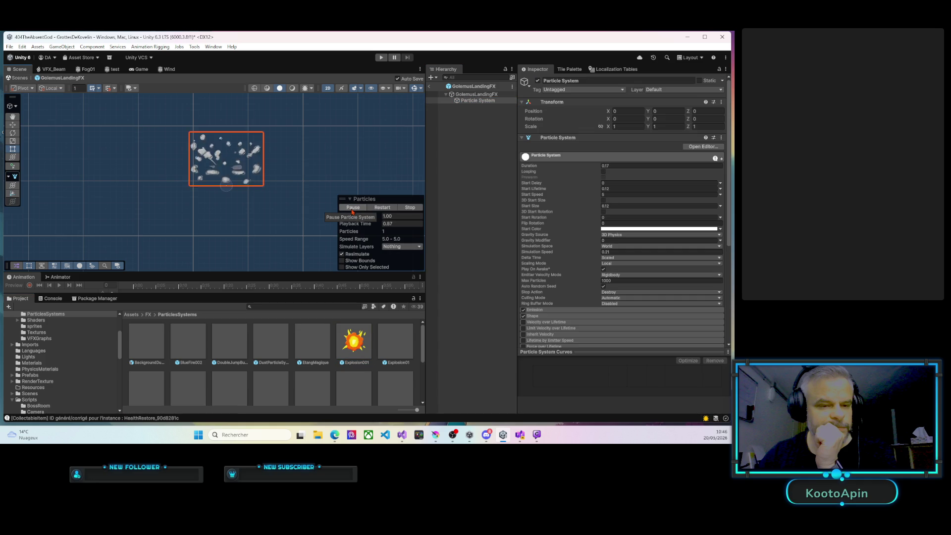
Open the Explosion001 prefab and inspect its sprite object's components
double_click(355, 353)
left_click(468, 94)
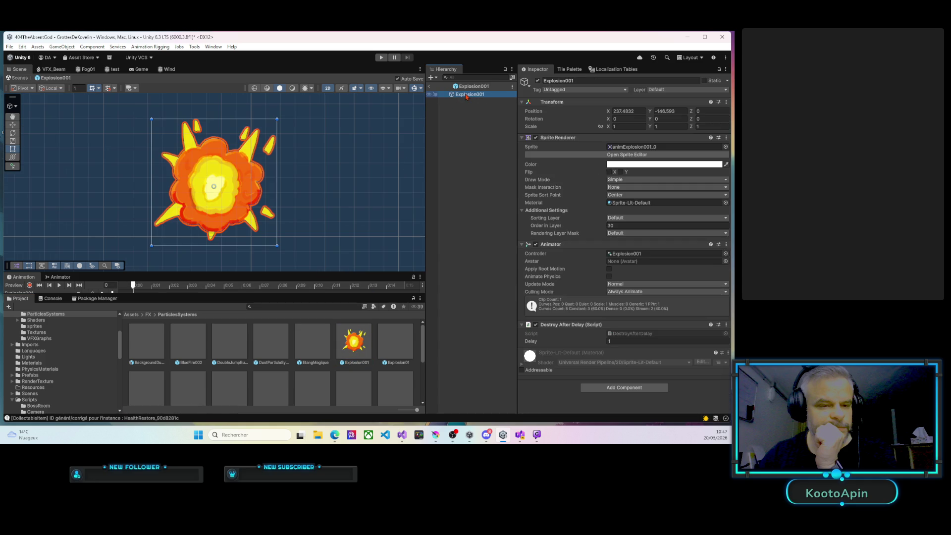
scroll(384, 191, "down", 3)
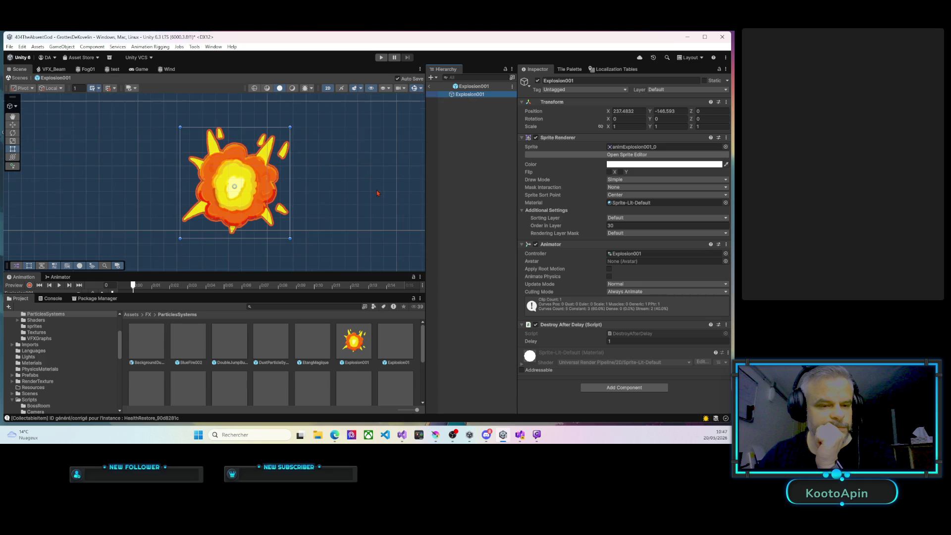
left_click(466, 94)
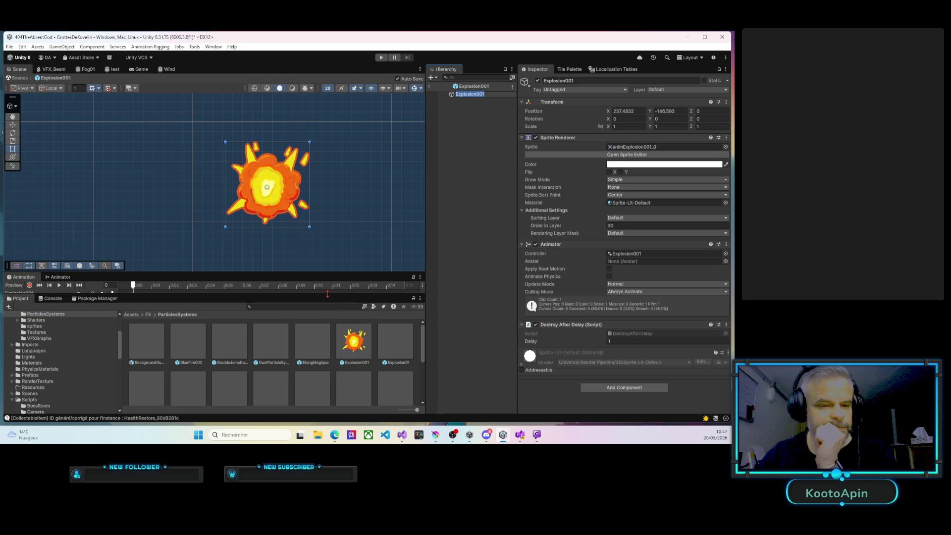
scroll(327, 385, "down", 3)
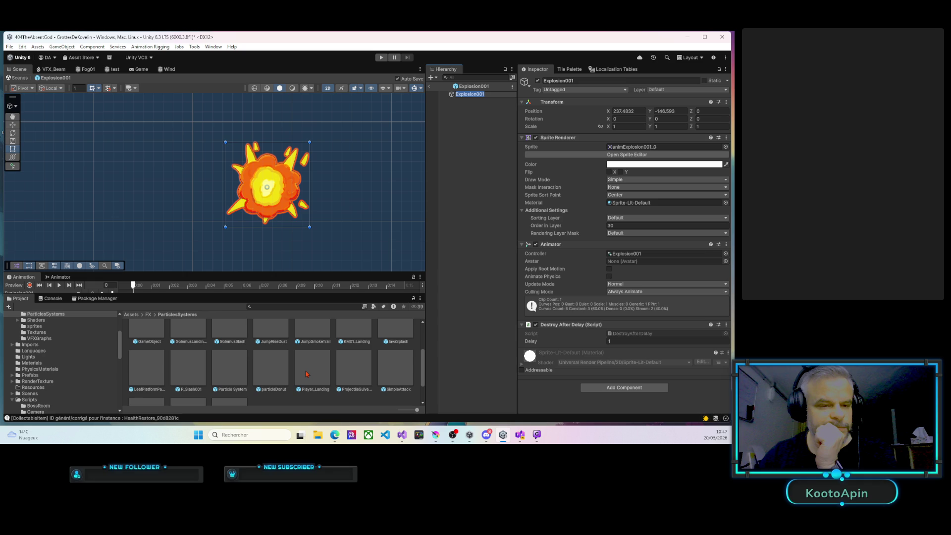
scroll(226, 367, "up", 1)
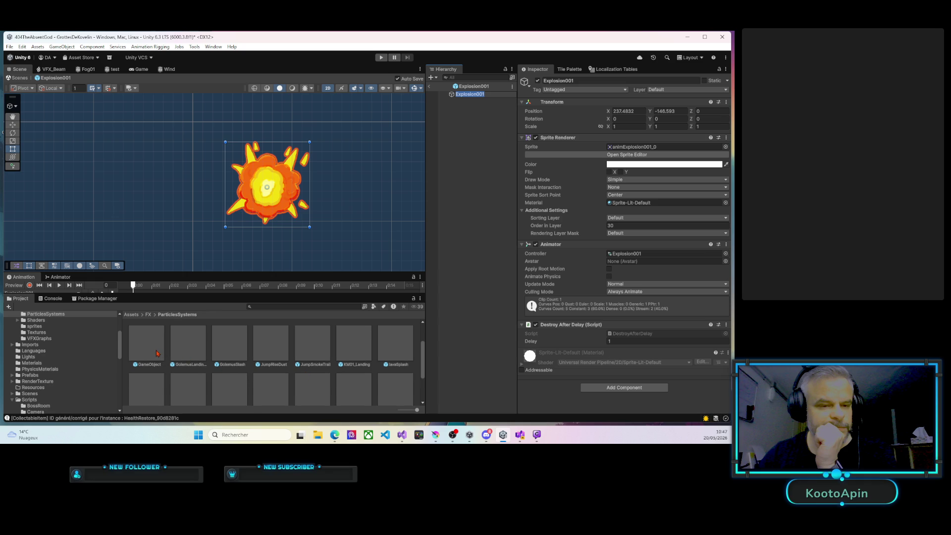
Open the GolemusSlash prefab for editing
left_click(223, 348)
left_click(467, 97)
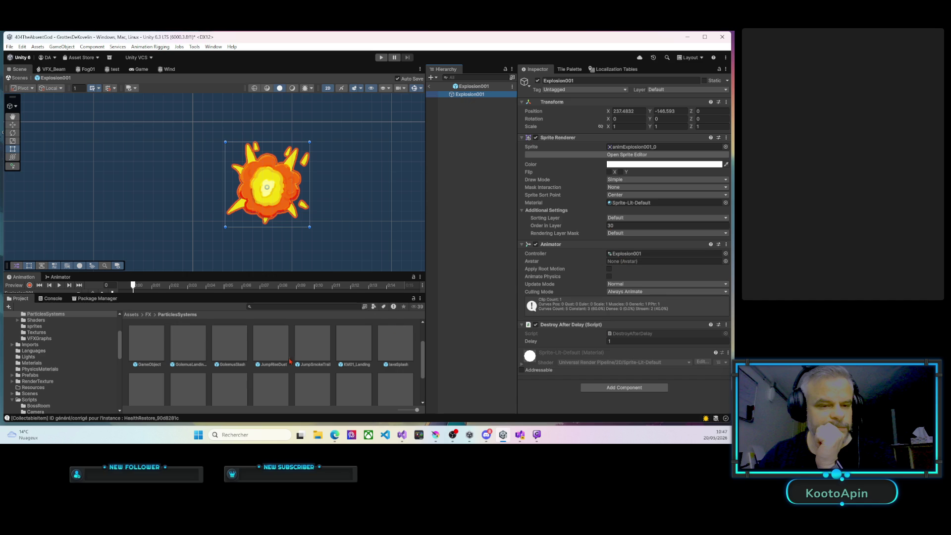
double_click(236, 351)
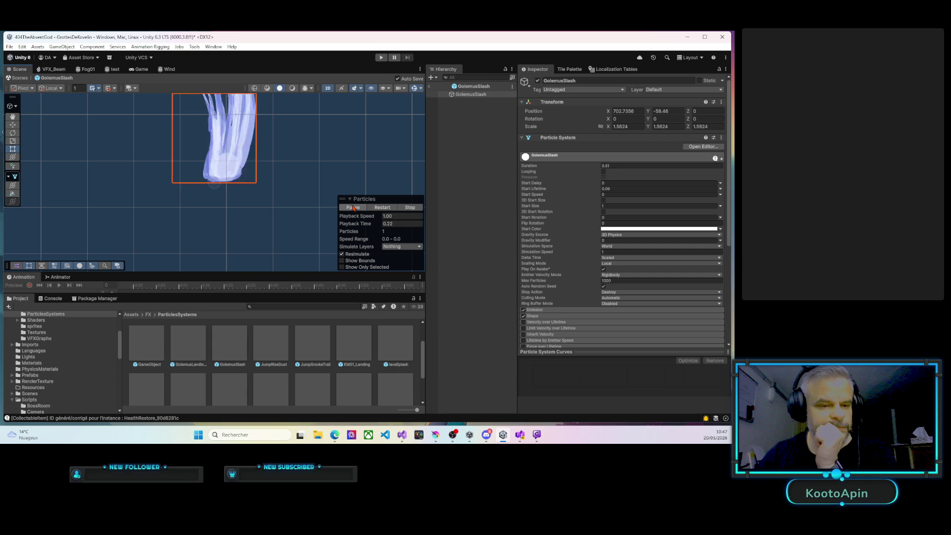
Play, stop and replay the GolemusSlash particle effect in the Scene
scroll(243, 206, "down", 1)
scroll(242, 206, "down", 2)
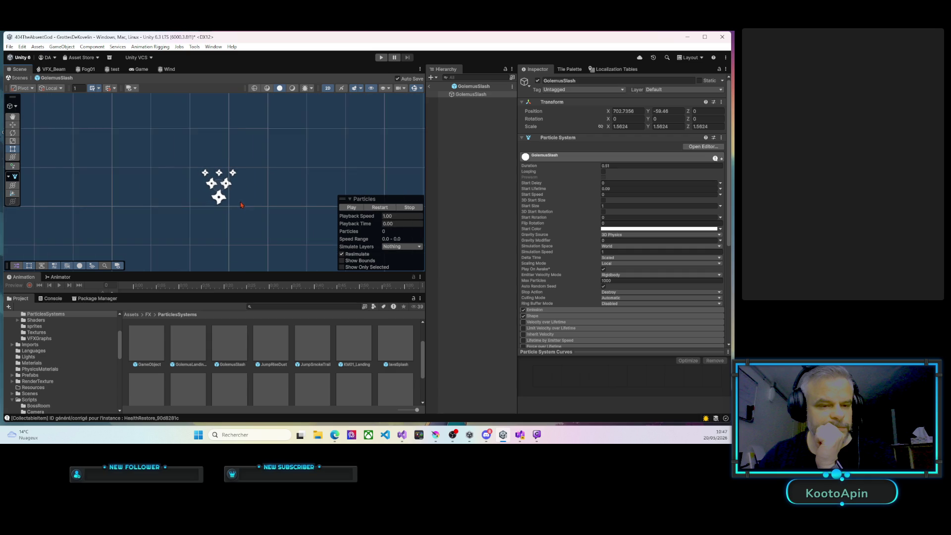
left_click(351, 207)
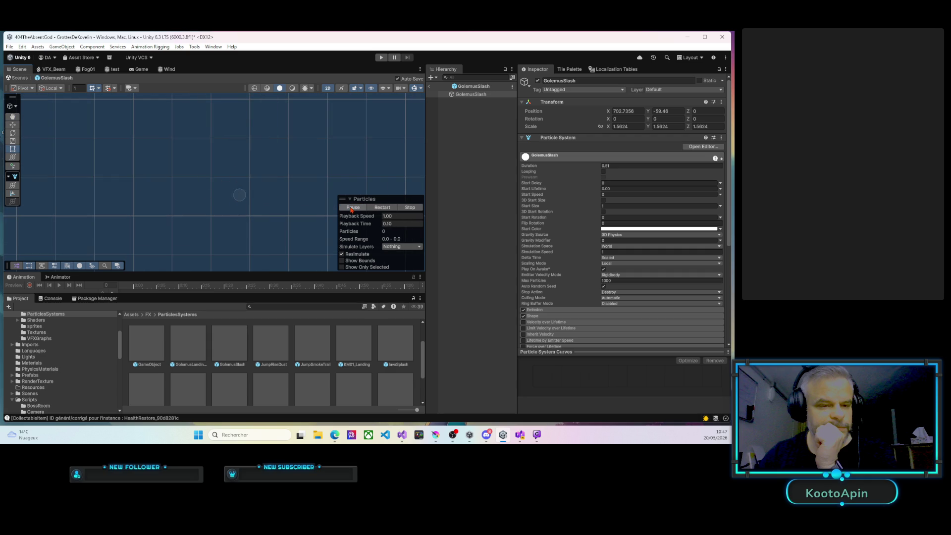
left_click(351, 208)
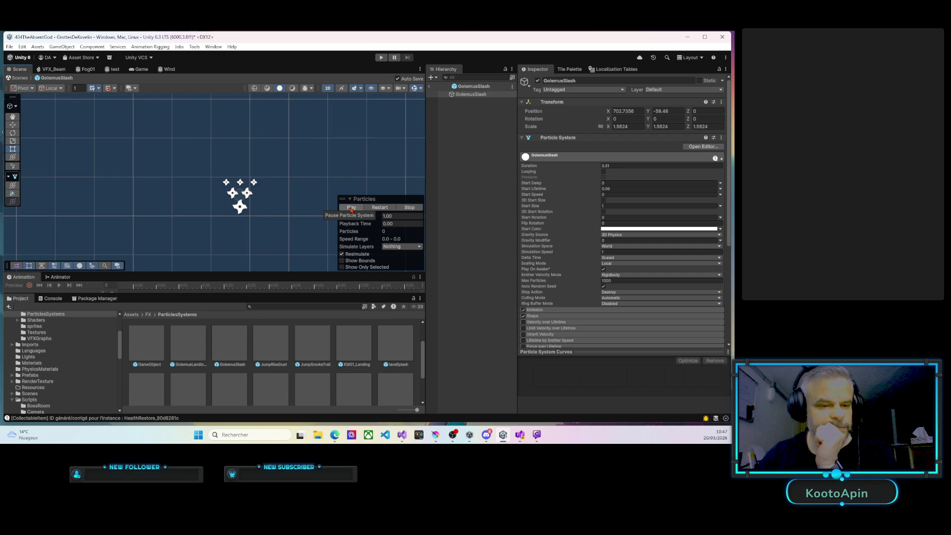
left_click(351, 207)
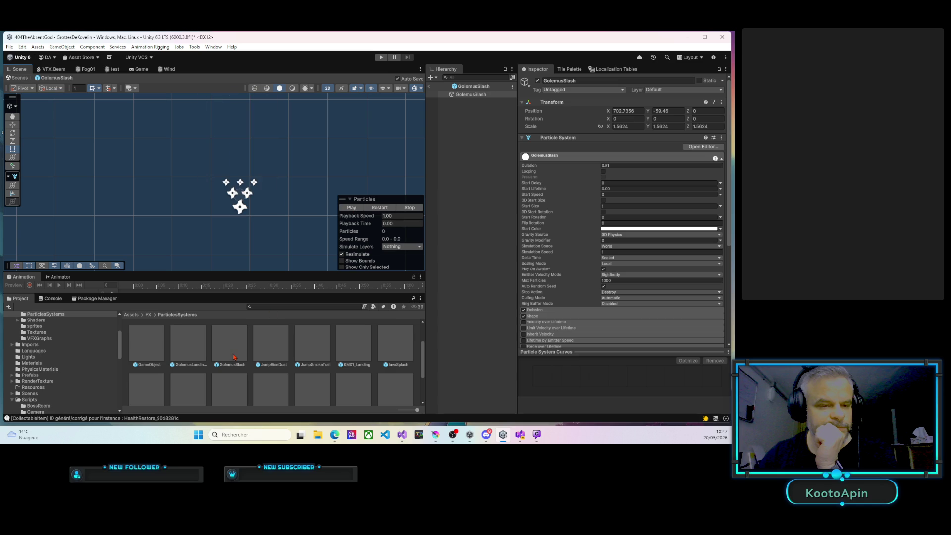
Open the GolemusLandingFX prefab and preview its landing burst twice
double_click(197, 353)
left_click(477, 100)
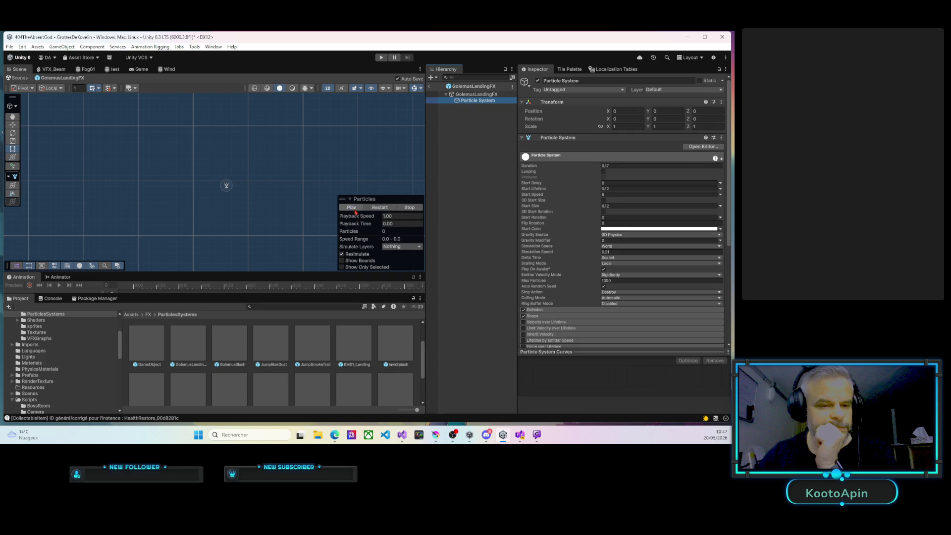
left_click(351, 208)
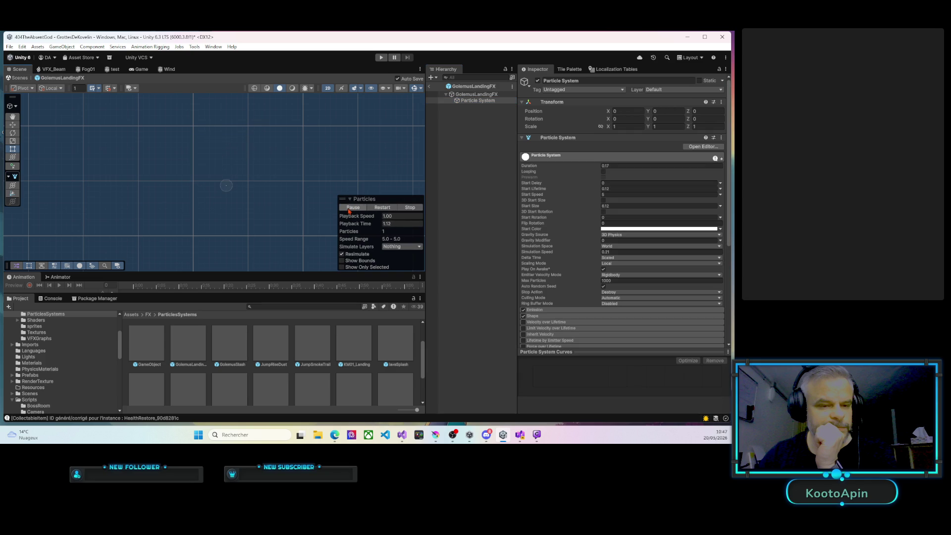
left_click(349, 208)
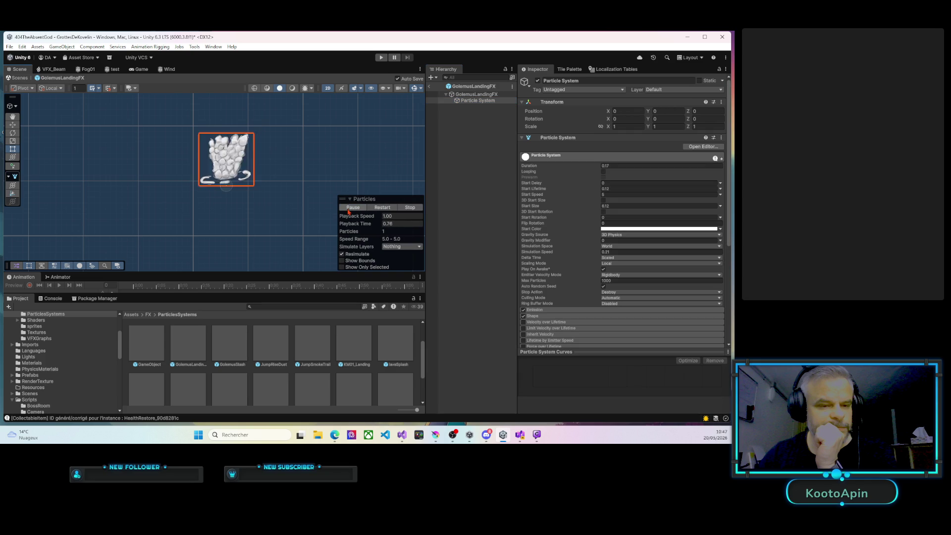
Check the Sub Emitters module, then expand Texture Sheet Animation in the Inspector
scroll(582, 242, "down", 5)
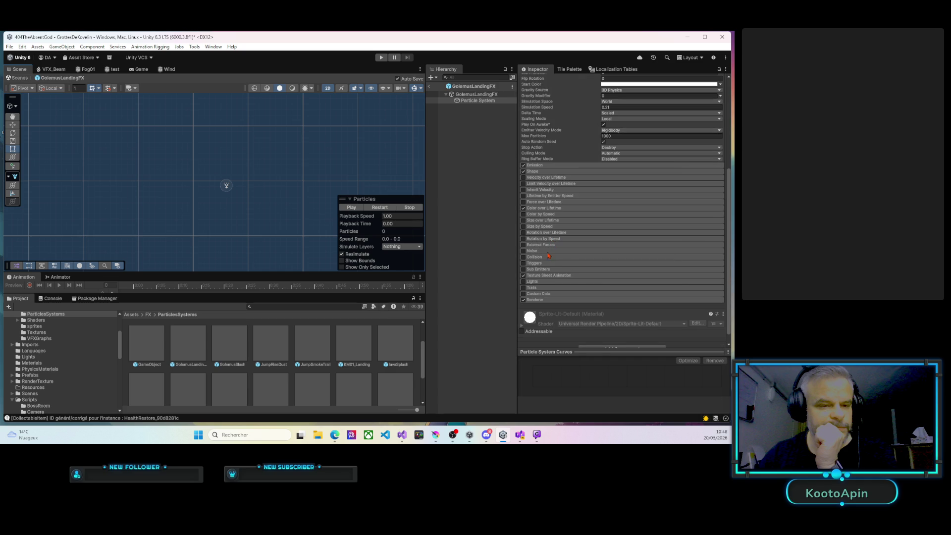
left_click(544, 268)
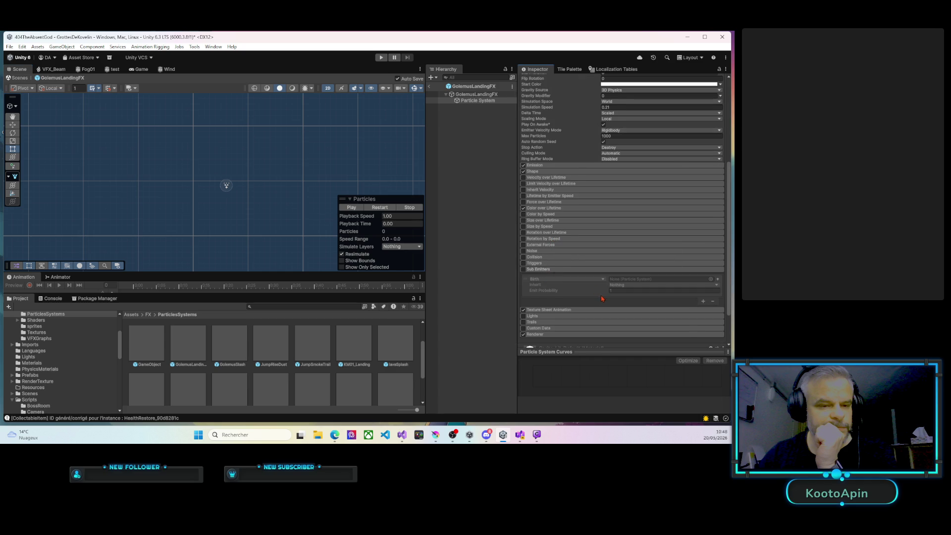
scroll(603, 298, "down", 1)
left_click(540, 249)
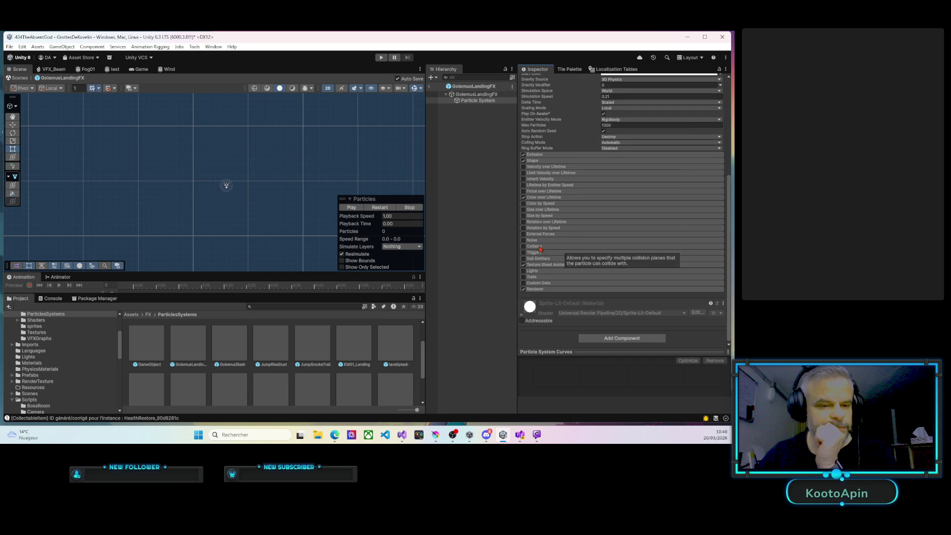
left_click(561, 265)
scroll(583, 278, "down", 2)
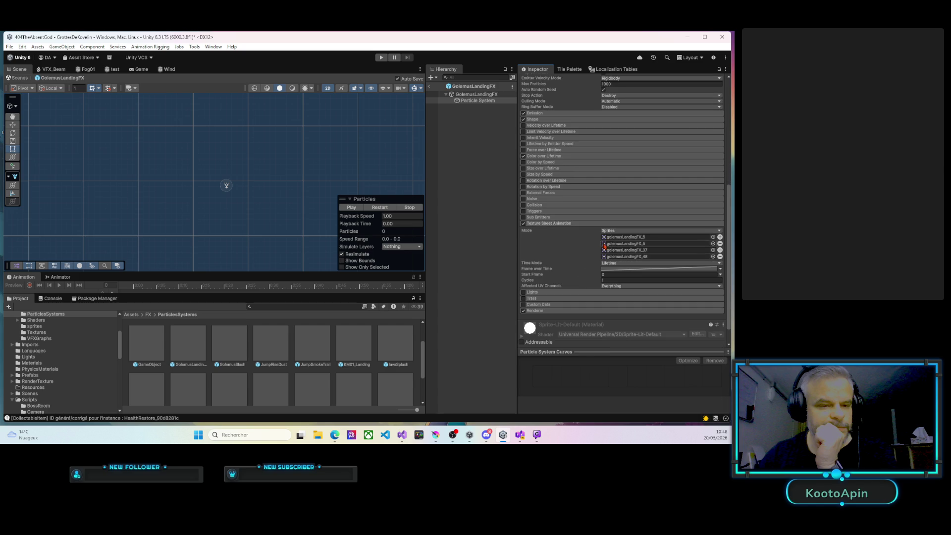
Locate sprites golemusLandingFX_6, _5, _37 and _48 in the imported FX assets
left_click(614, 237)
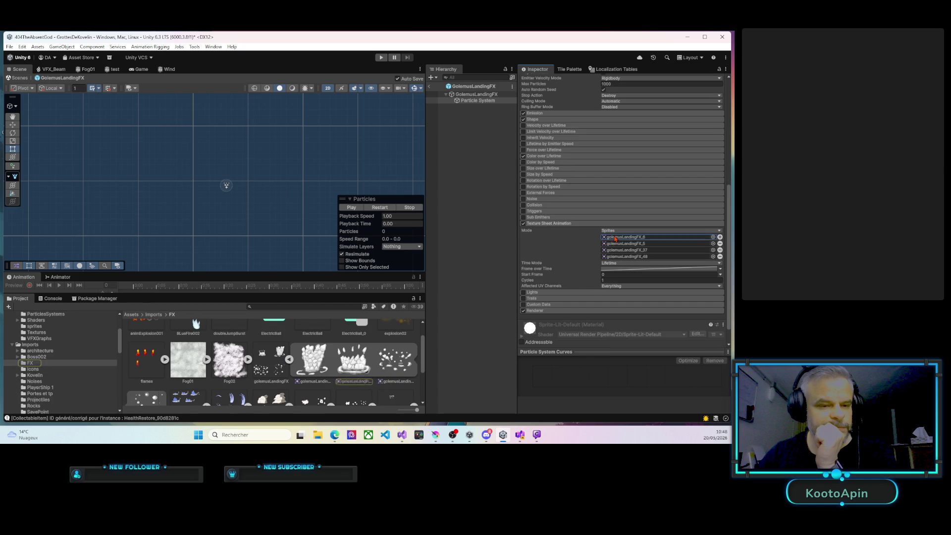
left_click(618, 243)
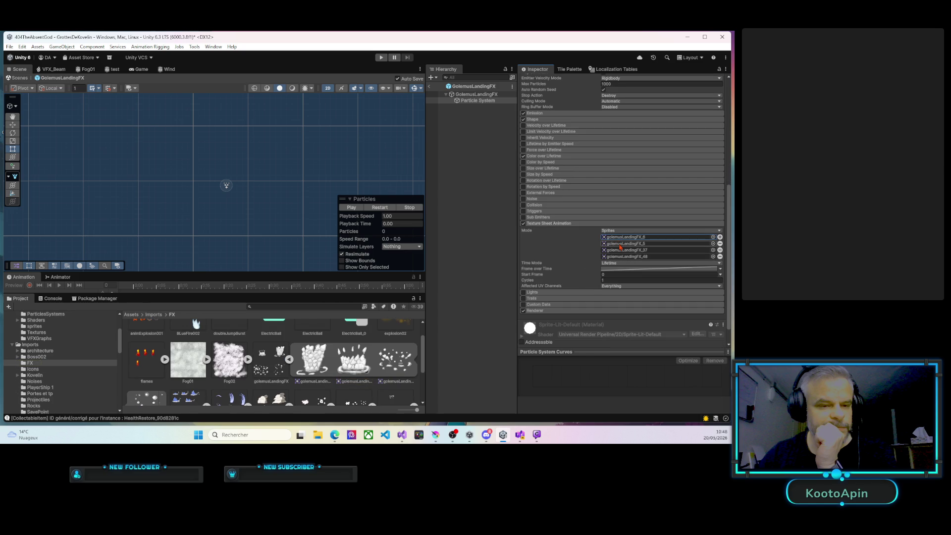
left_click(620, 250)
left_click(620, 256)
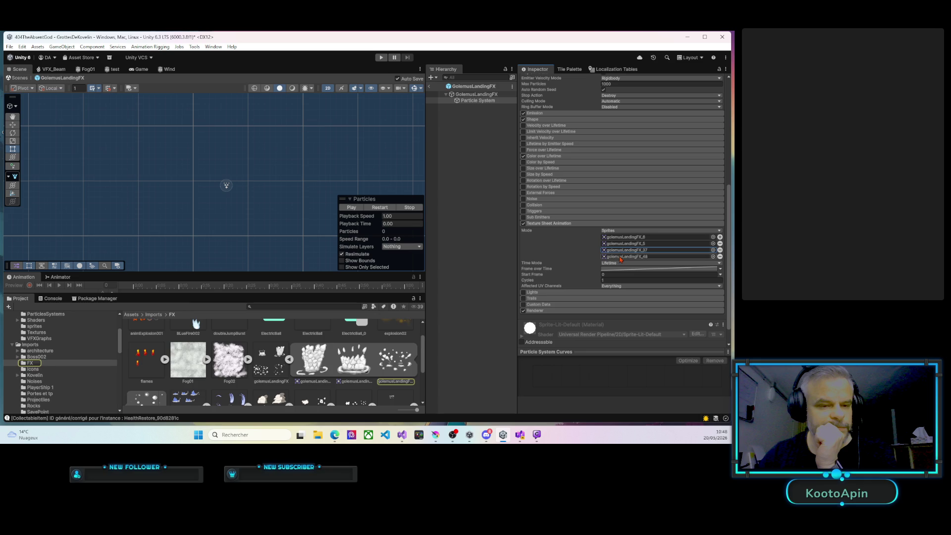
left_click(618, 237)
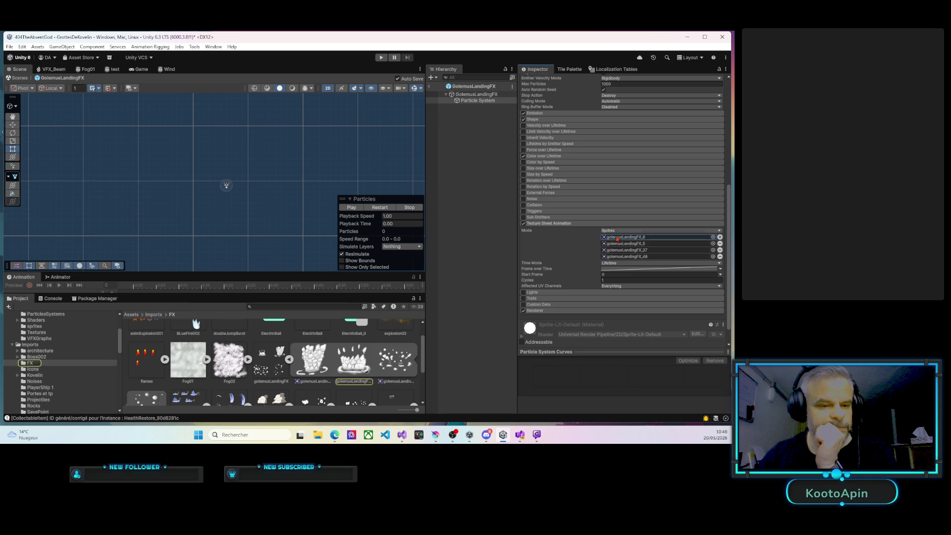
Replay the landing burst preview several times
left_click(346, 207)
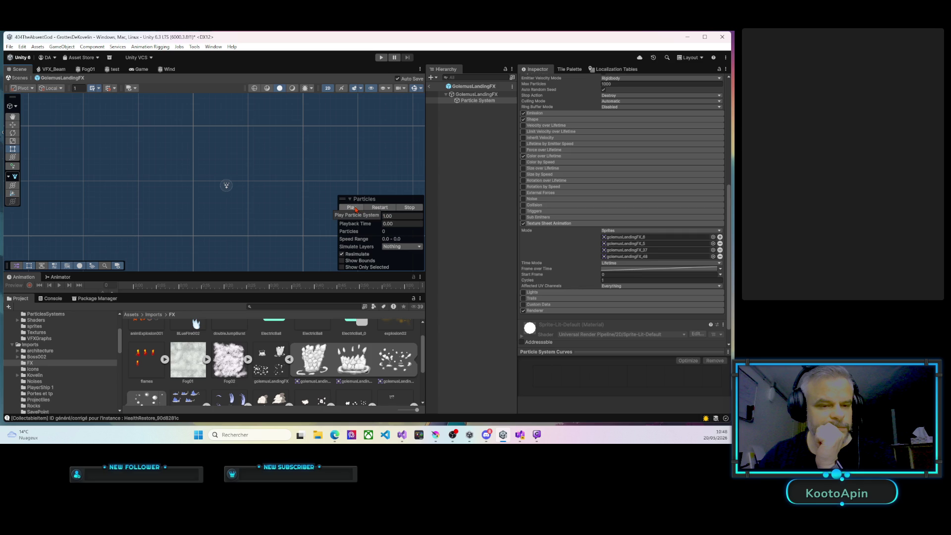
left_click(355, 208)
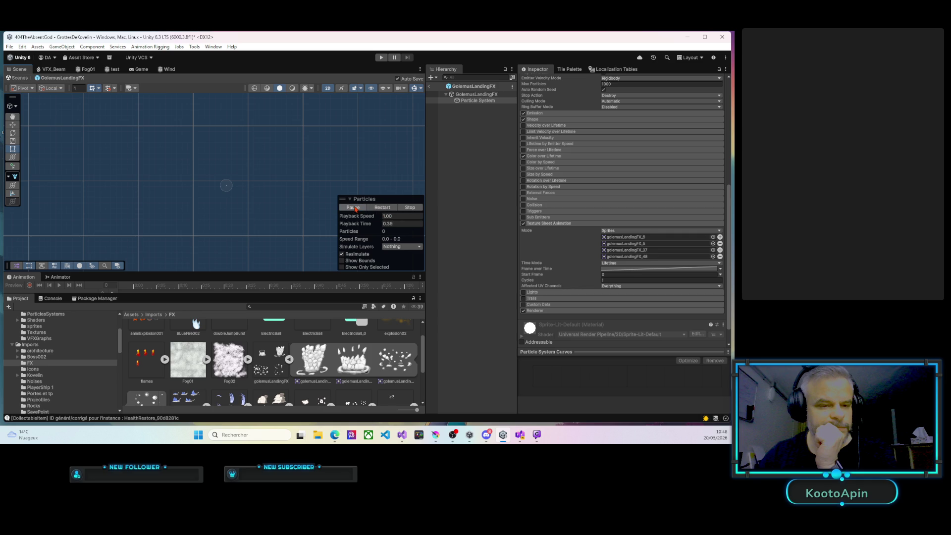
left_click(355, 209)
left_click(354, 208)
left_click(355, 209)
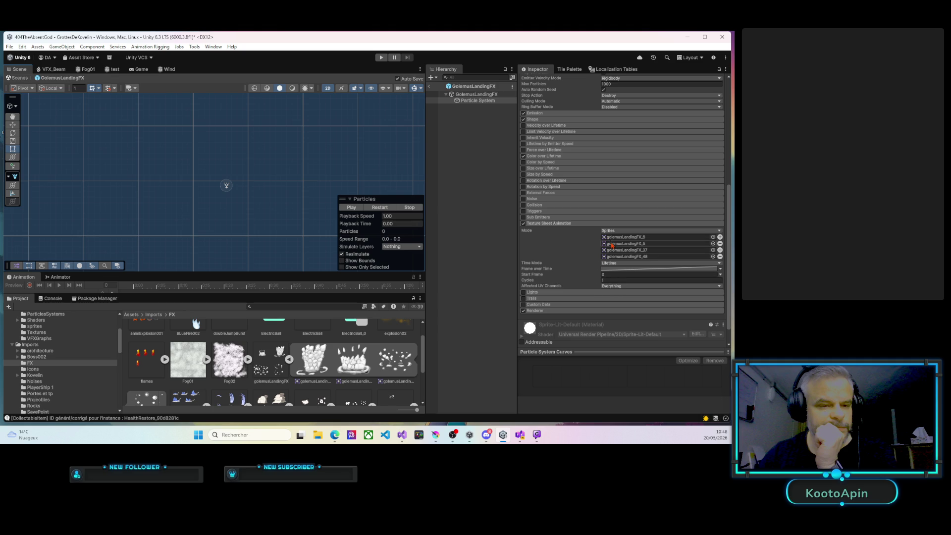
Try Texture Sheet Animation Start Frame 1, then set it to 0, previewing the burst each time
left_click(608, 275)
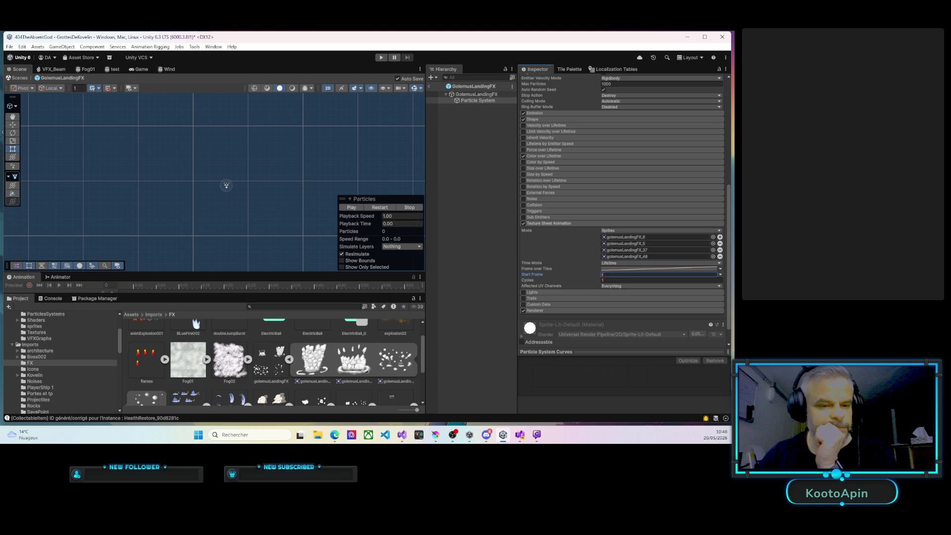
type("1")
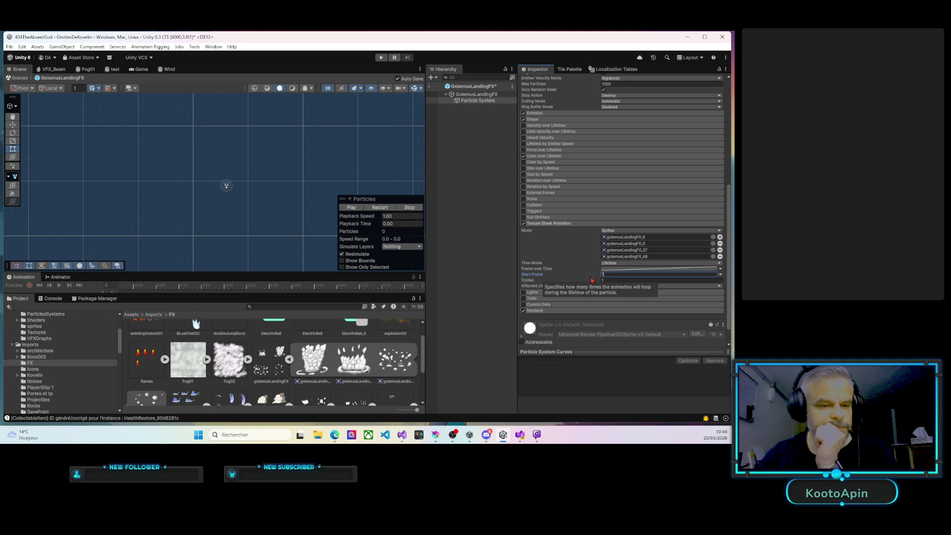
left_click(342, 208)
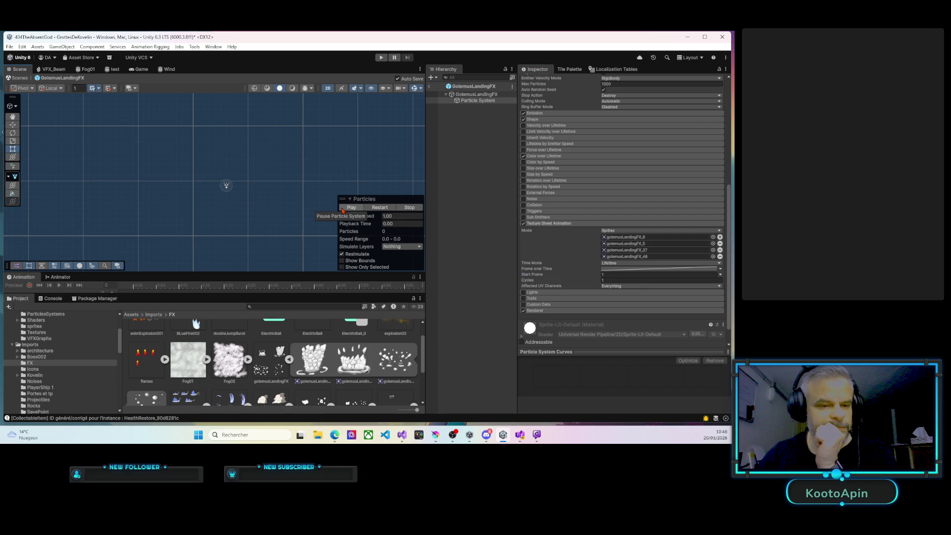
left_click(343, 209)
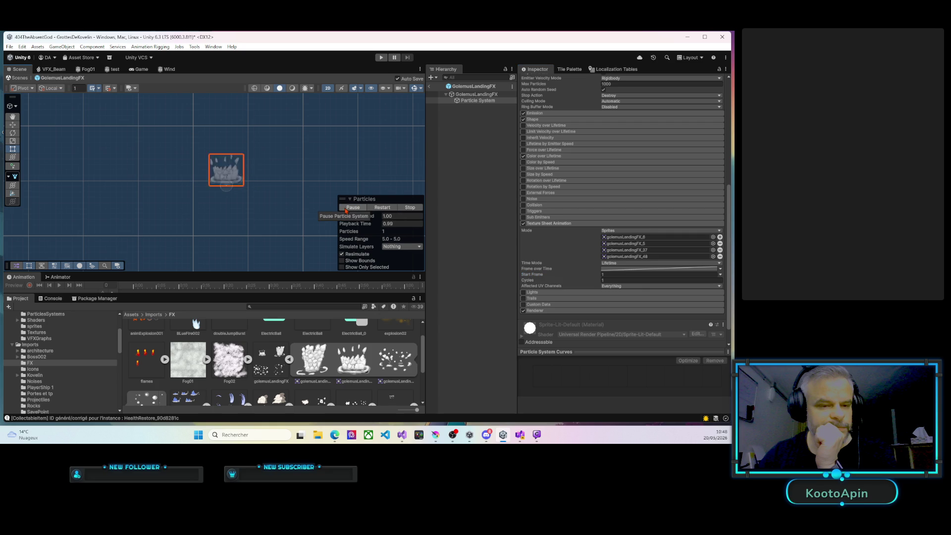
left_click(607, 274)
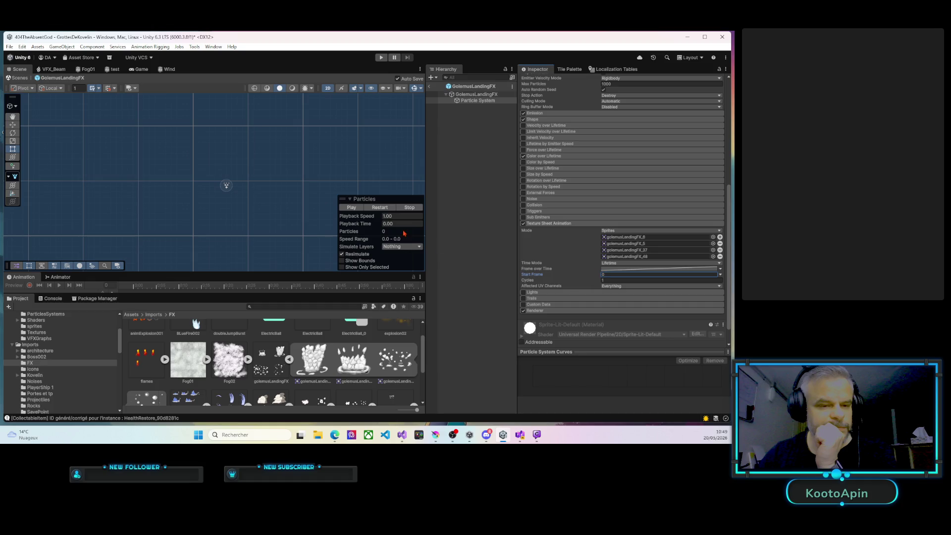
left_click(350, 208)
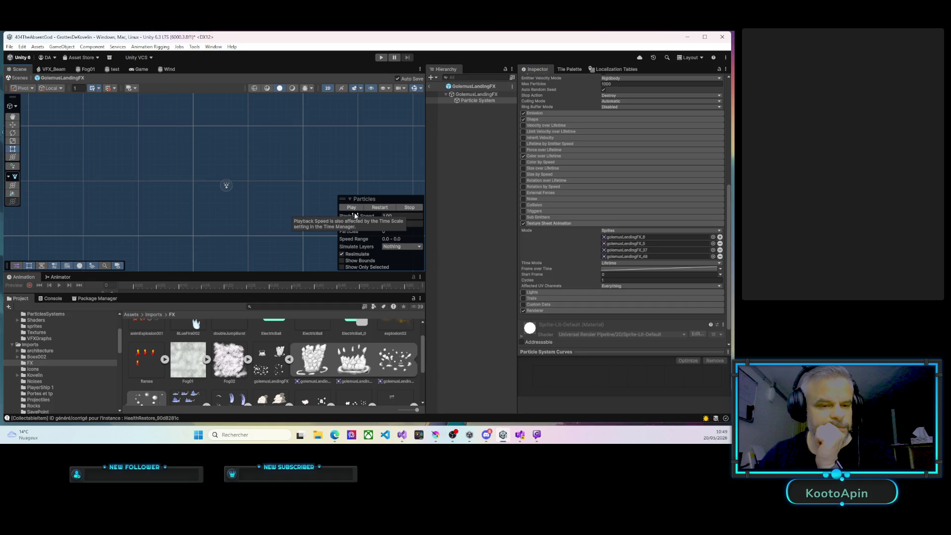
Set preview Playback Speed to 2.78, then 4.17, replaying the landing burst at each speed
left_click(351, 208)
left_click(404, 218)
type("2.78")
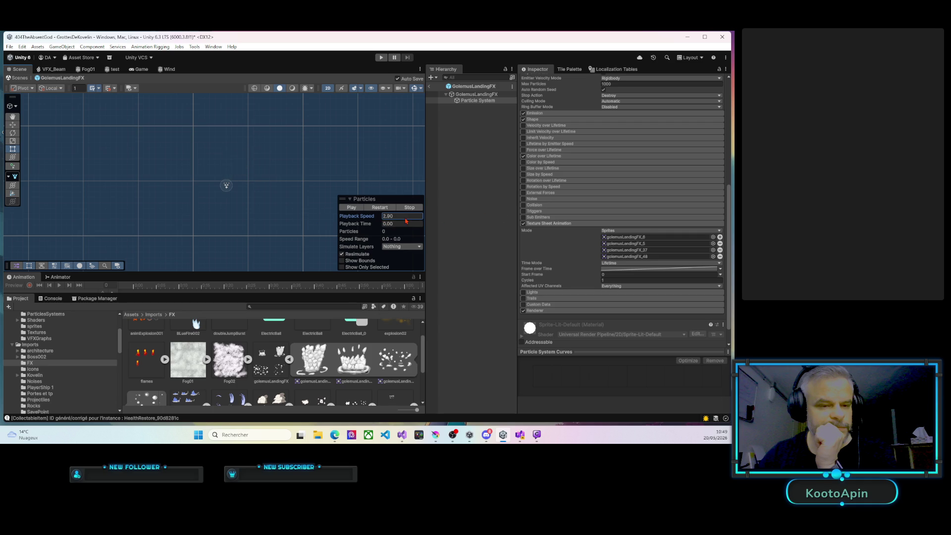
left_click(351, 207)
left_click_drag(379, 218, 381, 218)
left_click(351, 208)
scroll(538, 195, "up", 5)
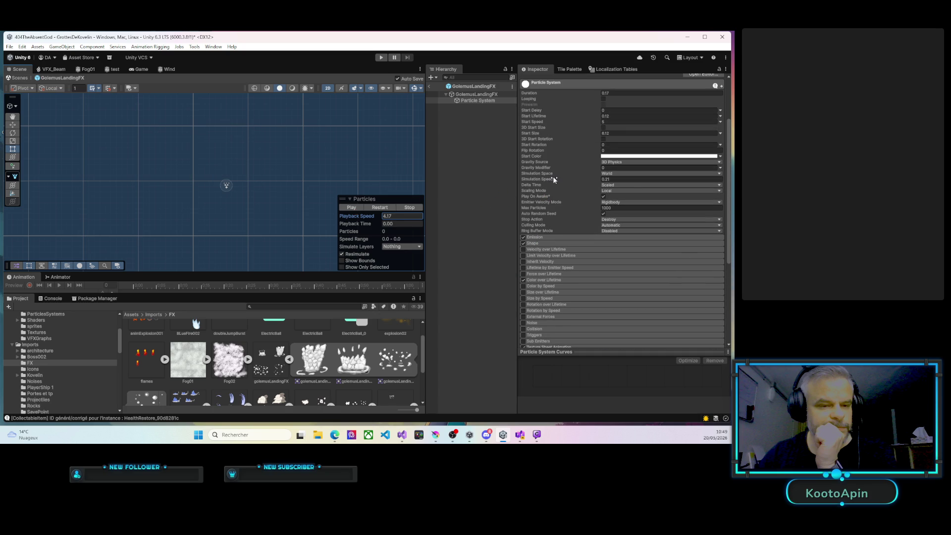
Raise Simulation Speed to 1.71 and lengthen Duration through 0.53 and 1.04 to 1.1, replaying each
left_click_drag(596, 181, 609, 181)
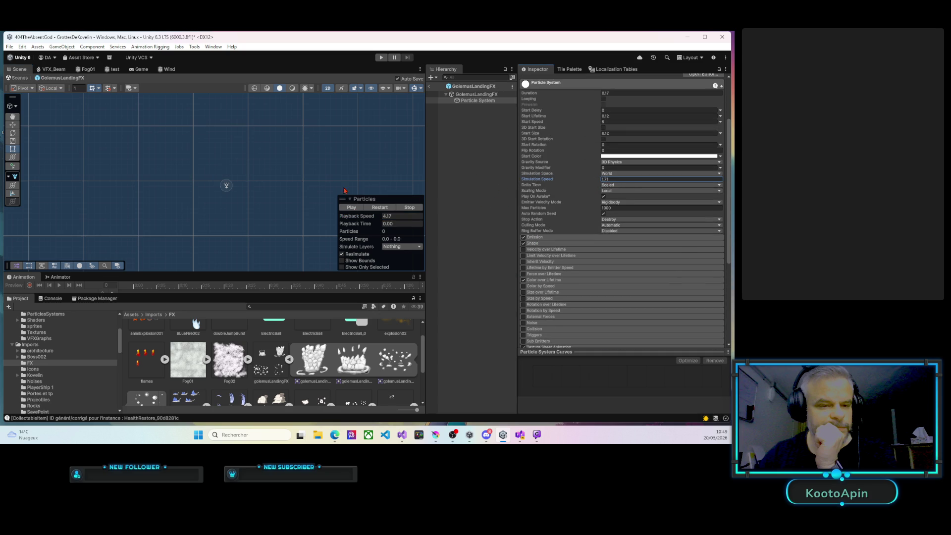
scroll(583, 151, "up", 2)
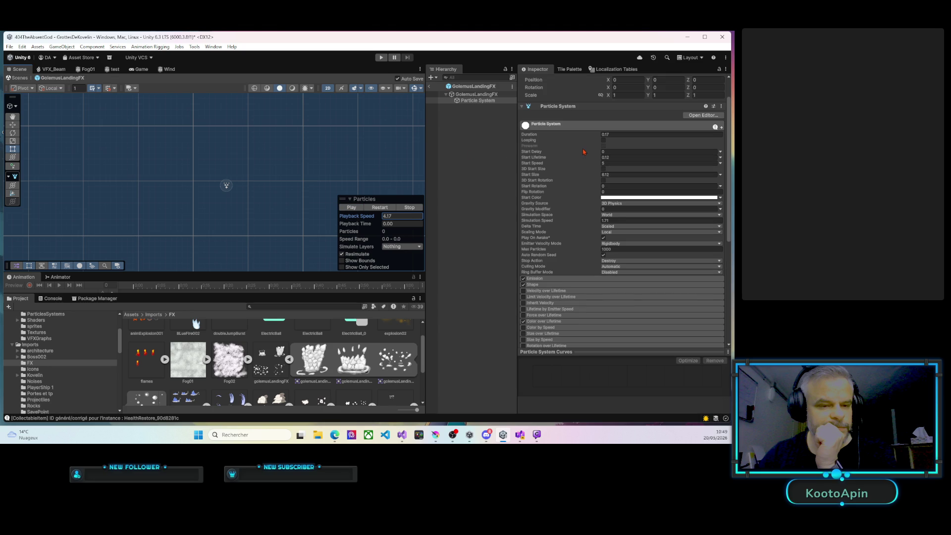
left_click_drag(589, 136, 601, 135)
left_click(351, 207)
left_click_drag(597, 137, 602, 137)
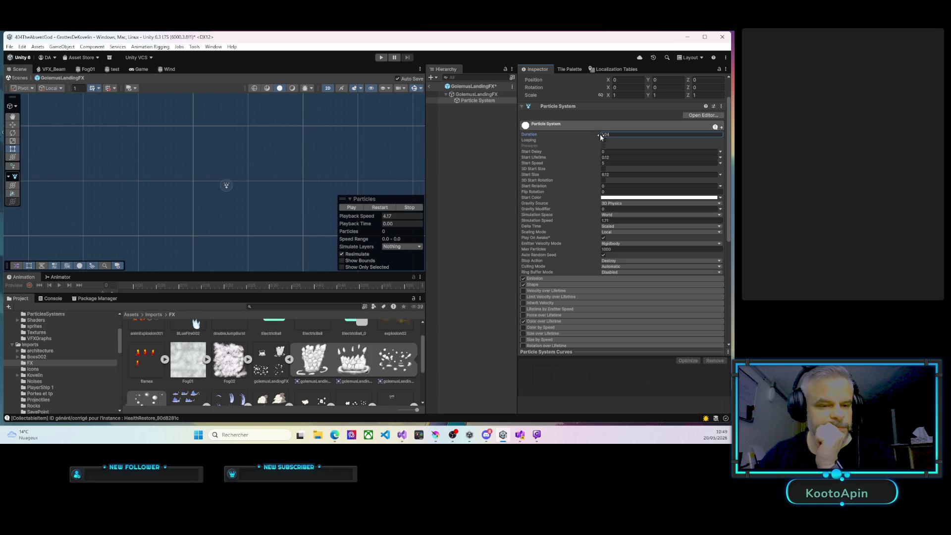
left_click(353, 208)
left_click(594, 134)
type("1.1")
left_click(353, 208)
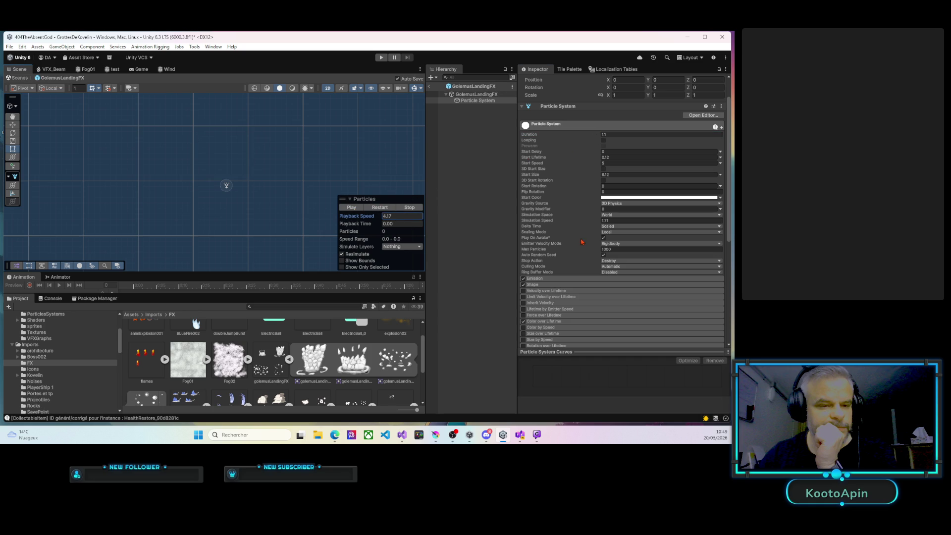
Lower Simulation Speed to 0.9 and replay the burst from the start
left_click(595, 221)
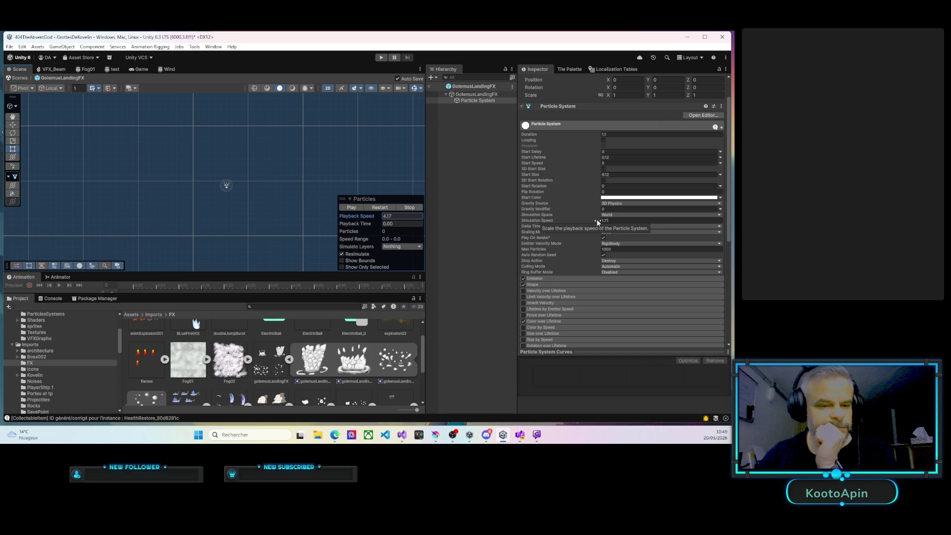
left_click_drag(593, 218, 583, 223)
left_click(371, 207)
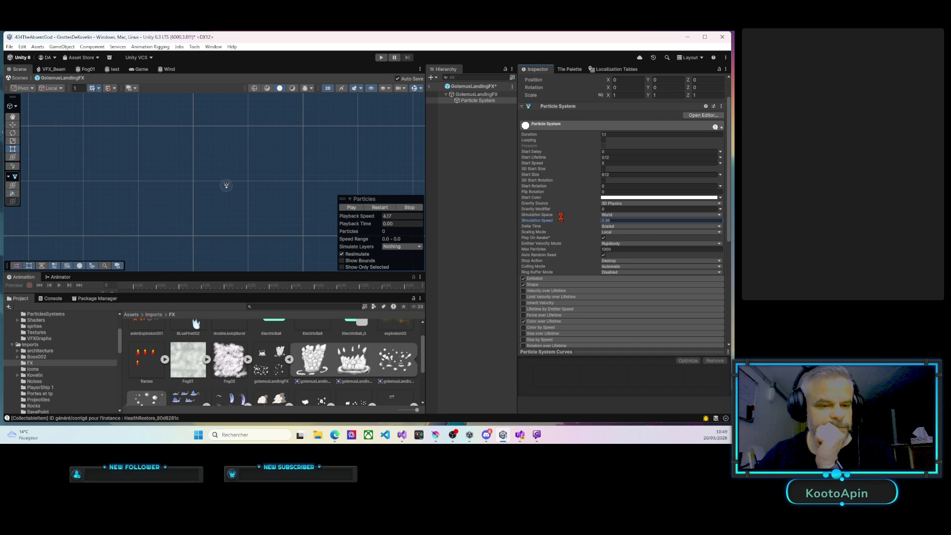
left_click(372, 210)
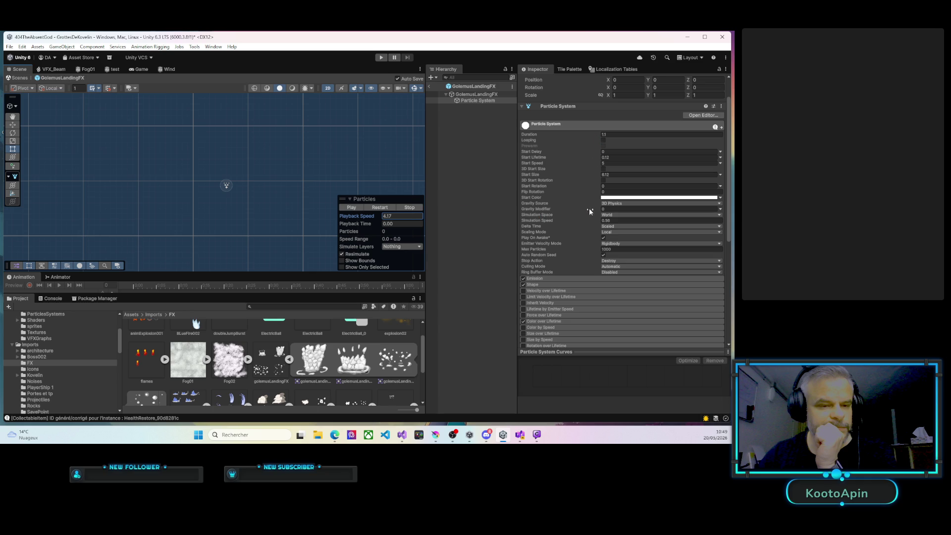
Shorten Duration to 0.83, 0.41, then 0.29, replaying the burst repeatedly
left_click_drag(597, 139, 594, 139)
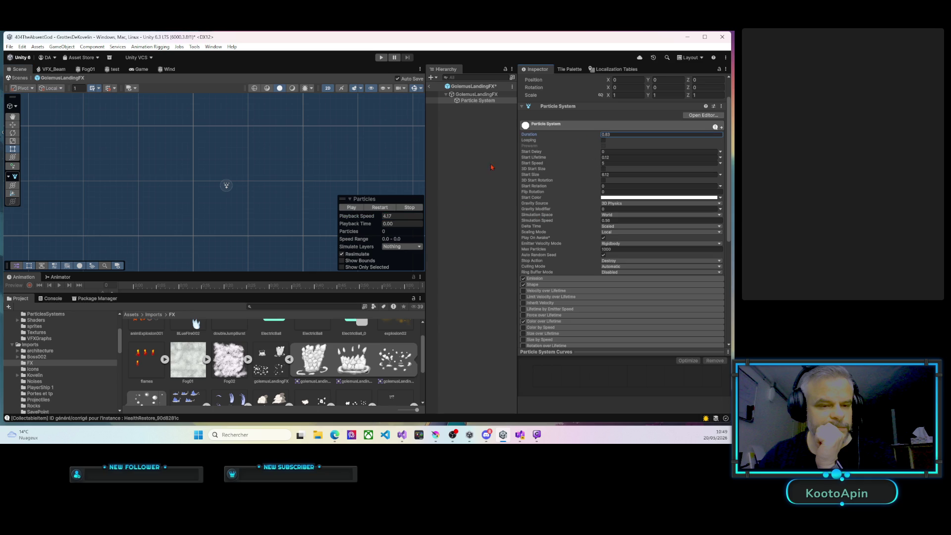
left_click(355, 209)
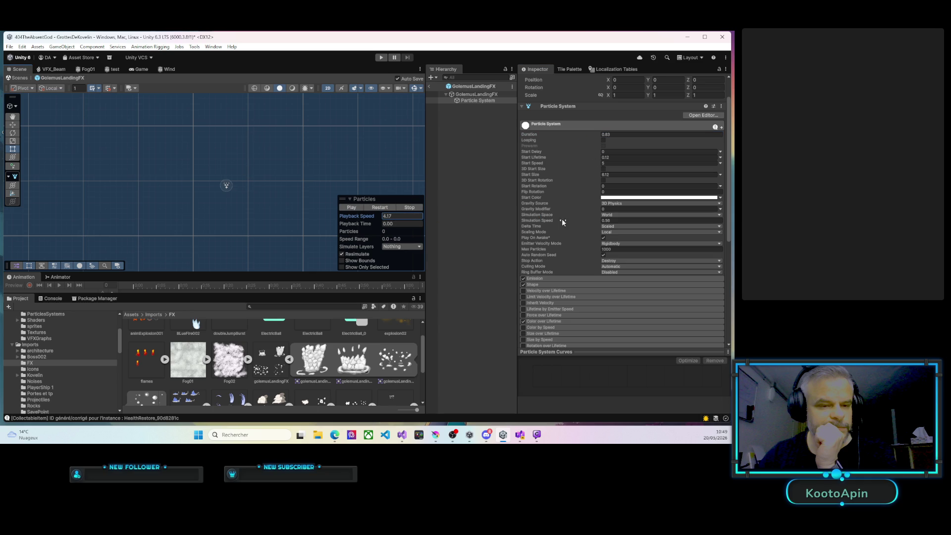
left_click_drag(599, 135, 581, 137)
left_click(351, 207)
left_click_drag(596, 136, 584, 137)
left_click(352, 207)
left_click(359, 207)
left_click(349, 208)
left_click(349, 208)
left_click(348, 209)
left_click(347, 209)
Reset preview Playback Speed to 1, then shorten Duration to 0.17 and replay
left_click(399, 217)
type("1")
left_click(345, 208)
left_click(345, 208)
left_click(346, 208)
left_click(345, 208)
left_click_drag(598, 135, 596, 137)
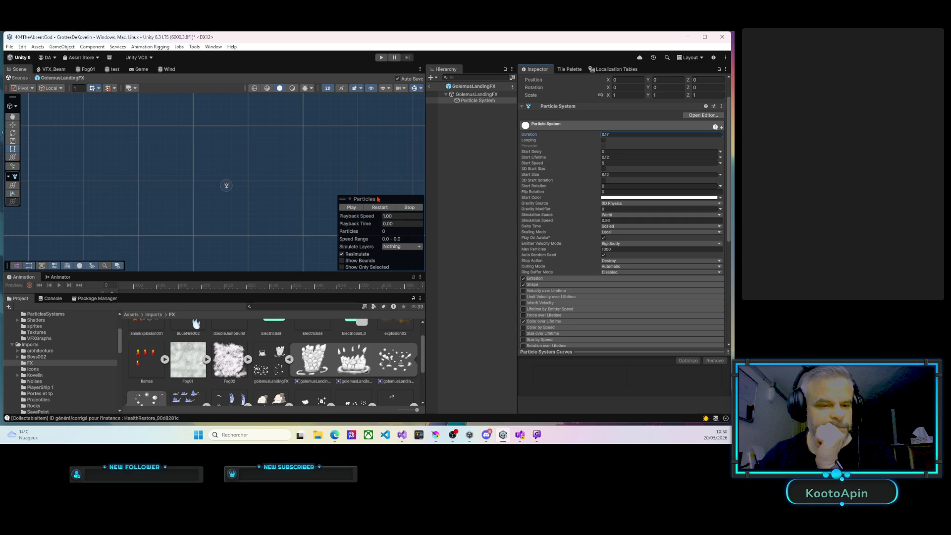
left_click(352, 208)
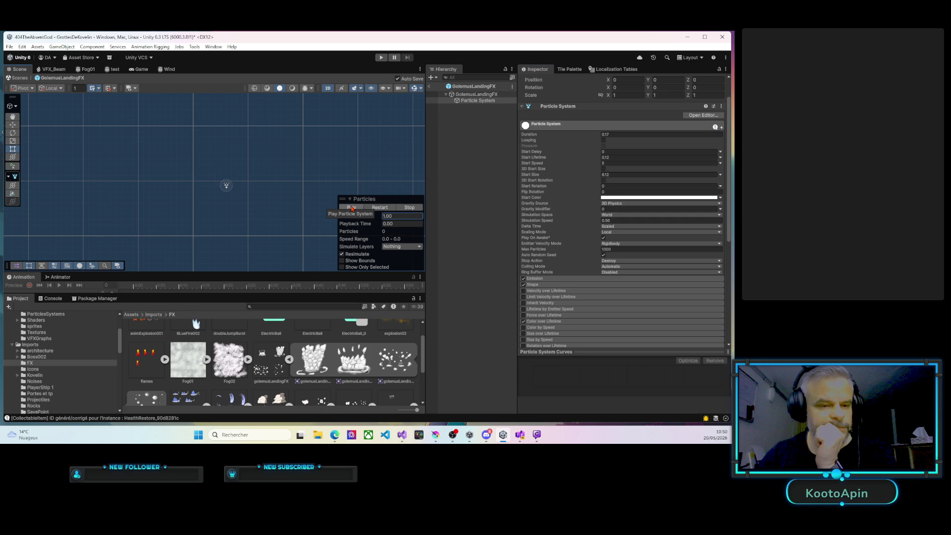
Nudge Simulation Speed slightly higher, replay the burst three times, and enter Play mode
left_click_drag(595, 221, 599, 223)
left_click(349, 208)
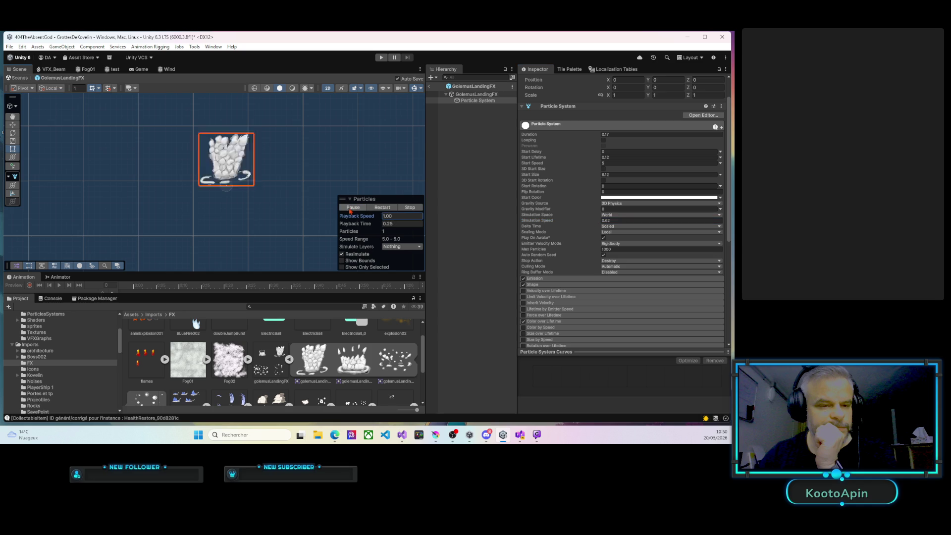
left_click(351, 208)
left_click(351, 208)
left_click(380, 58)
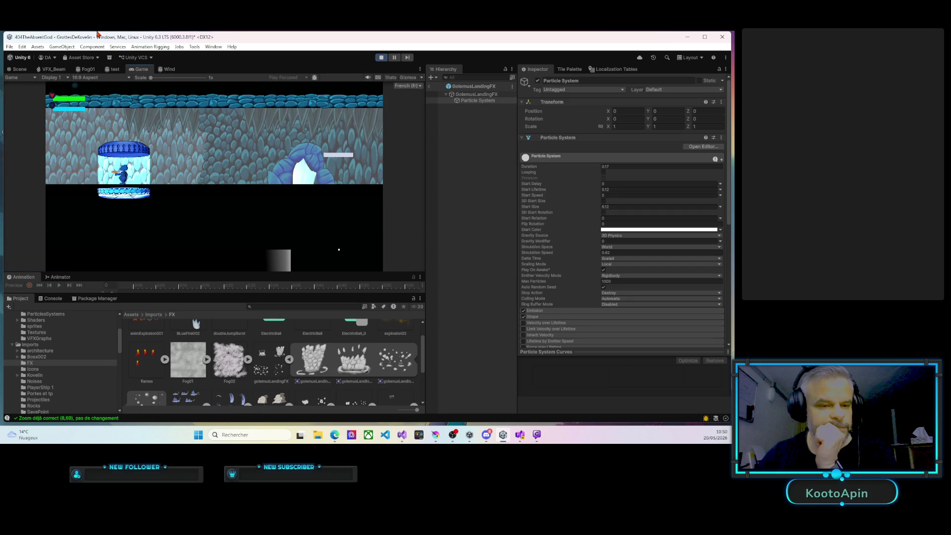
Walk the character right through the level past the drops and crates
key("Right")
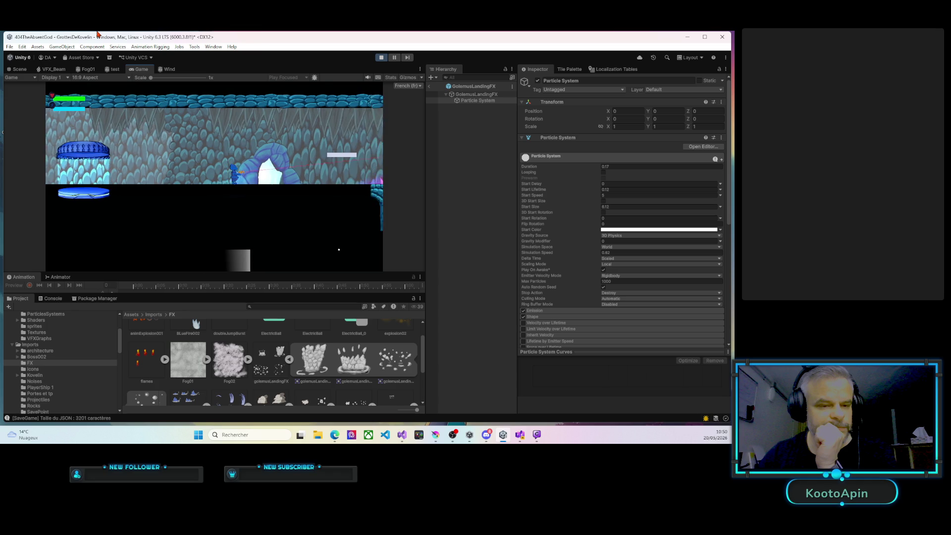
key("Right")
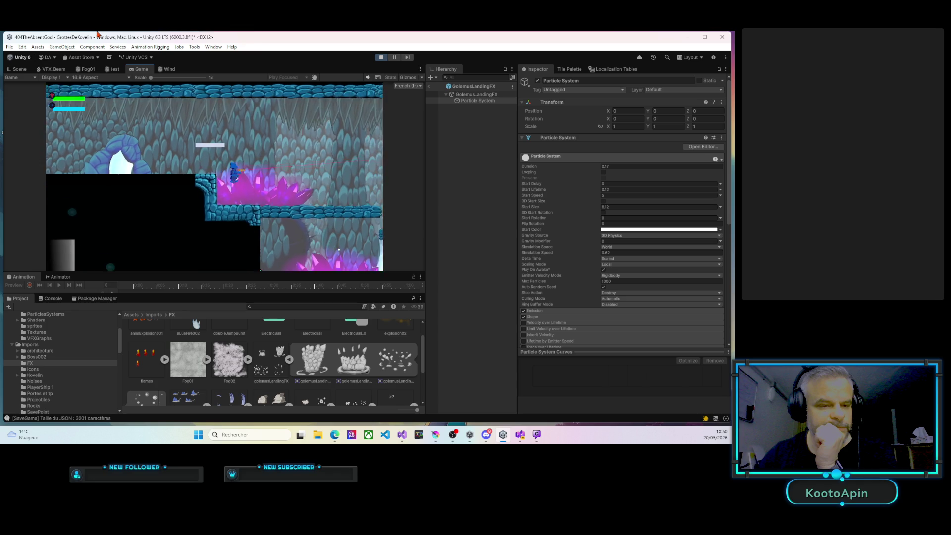
key("Right")
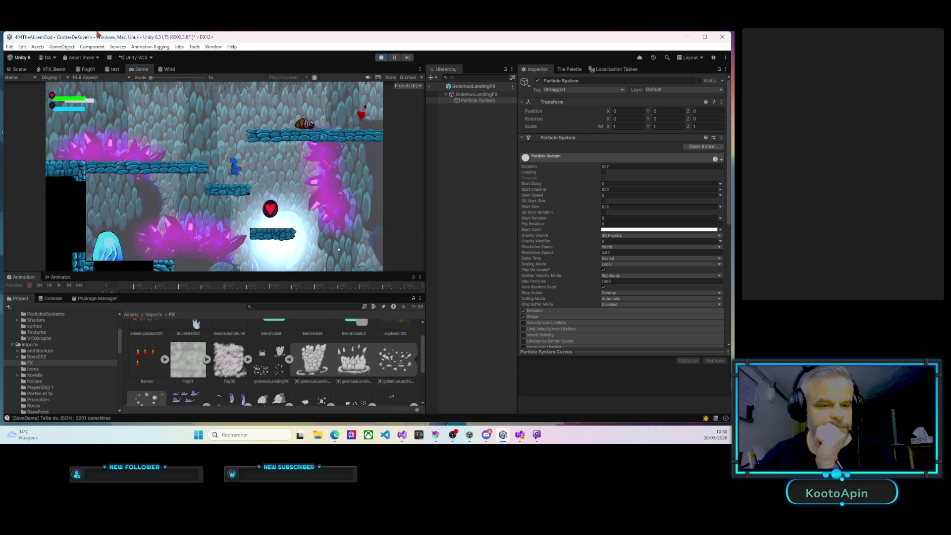
key("Right")
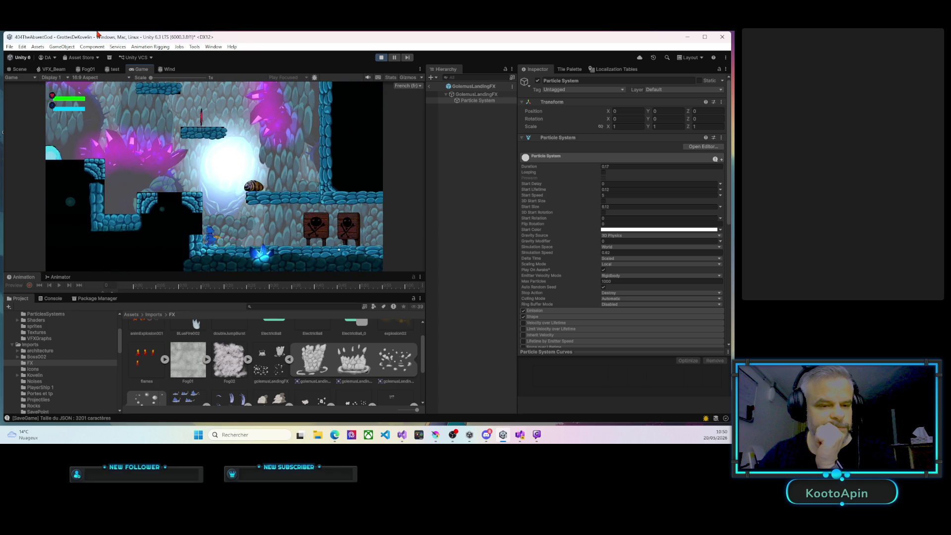
key("Right")
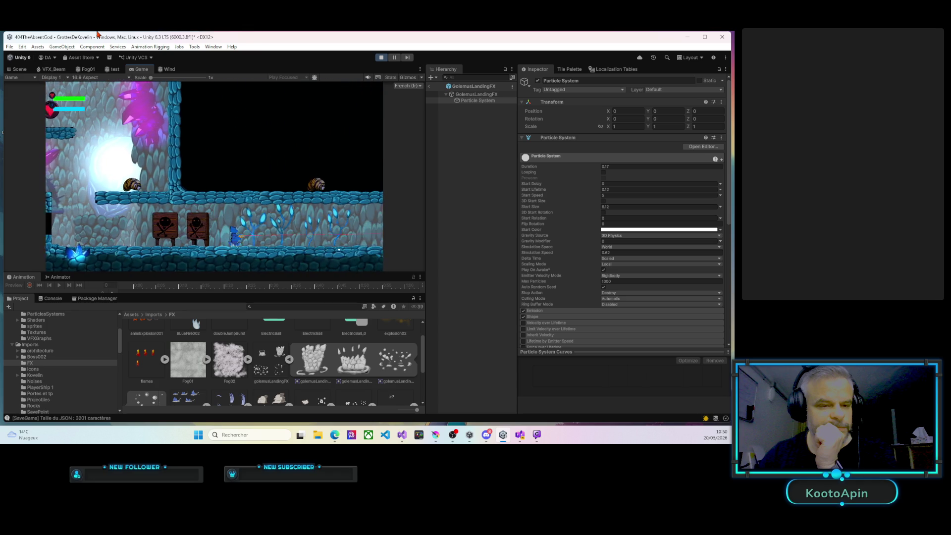
key("Right")
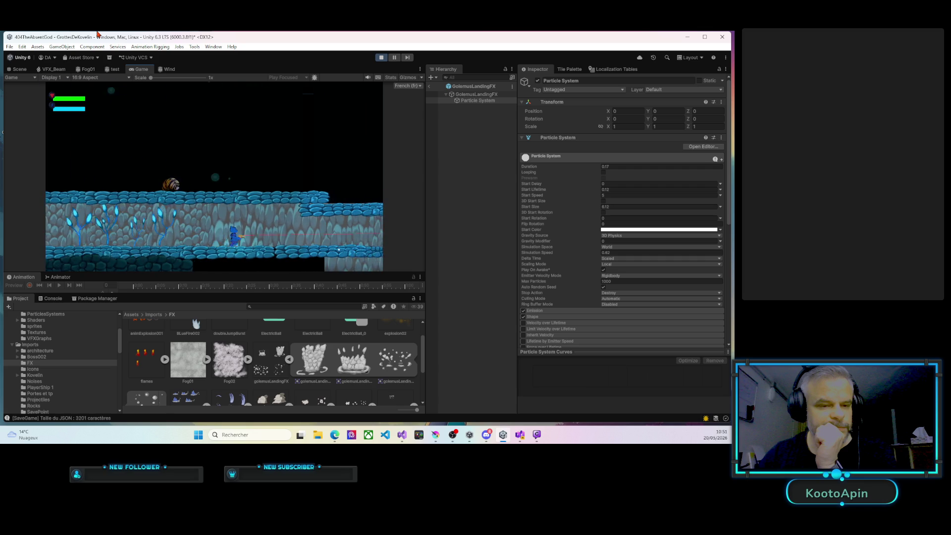
key("Right")
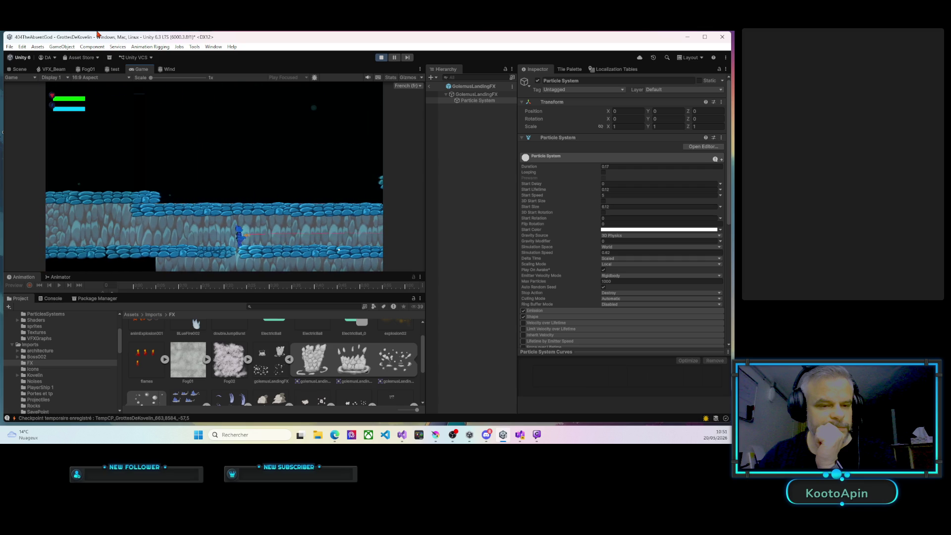
Enter the golem's room to trigger its landing, step back, then pause and stop the game
key("Right")
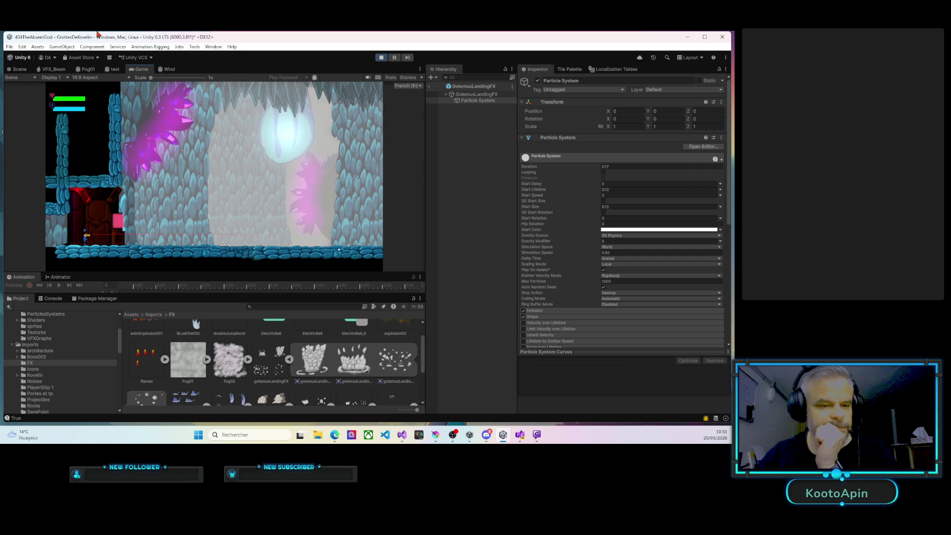
key("Right")
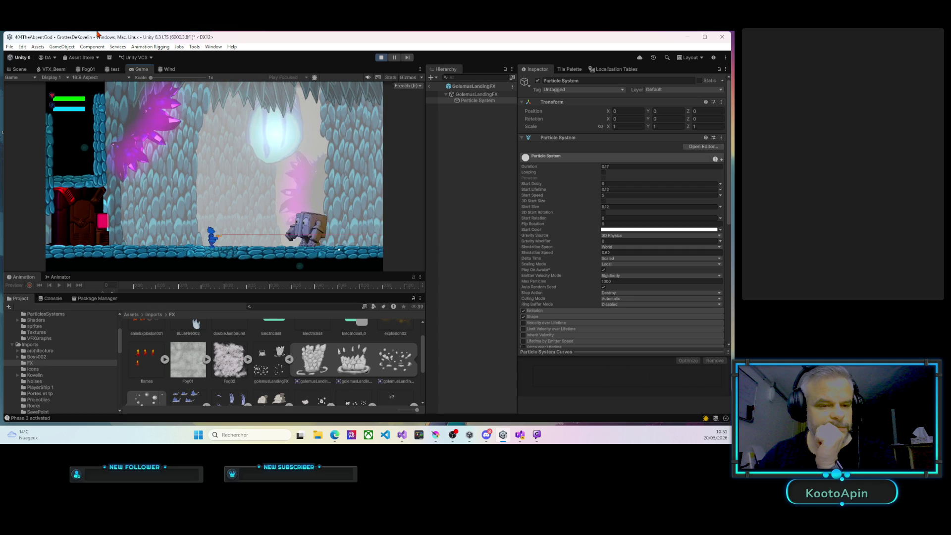
key("Left")
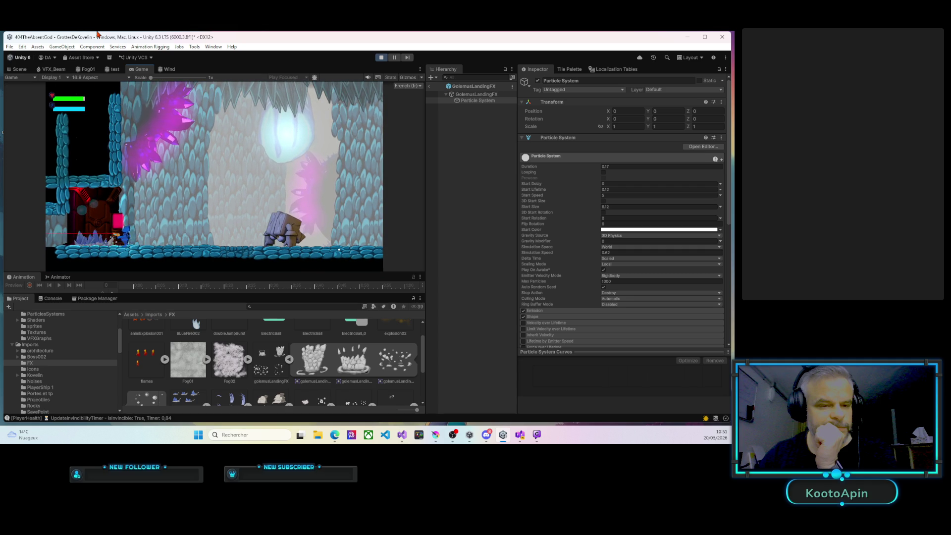
key("Escape")
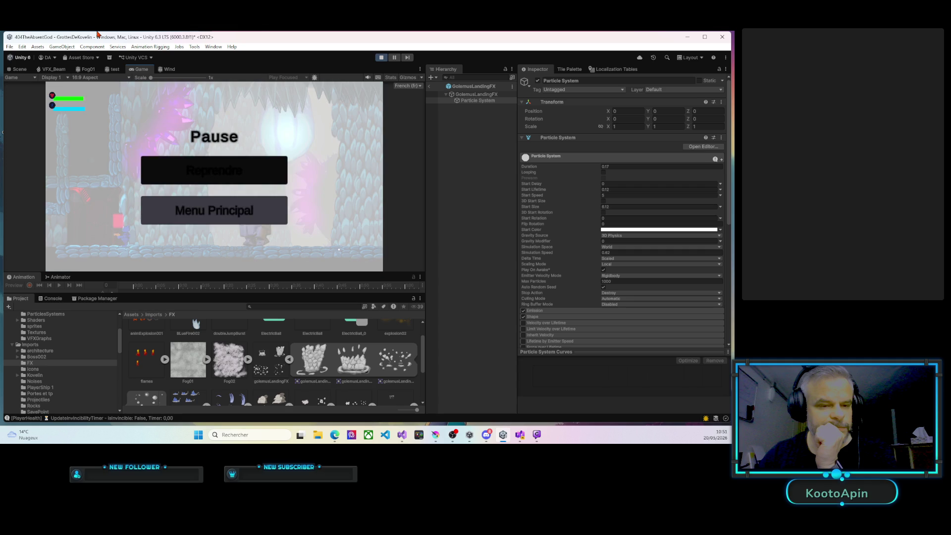
key("Return")
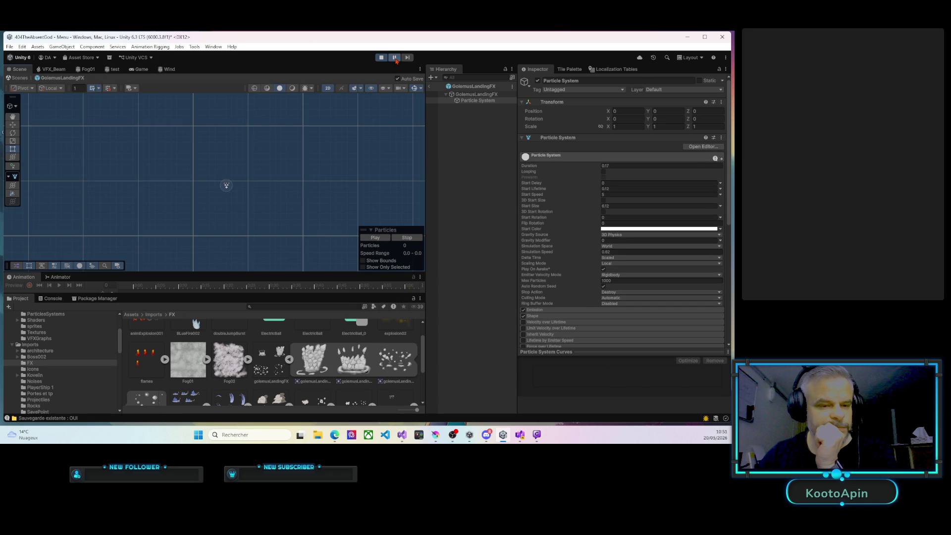
Continue the saved game and run the player right through the crystal cave
left_click(208, 173)
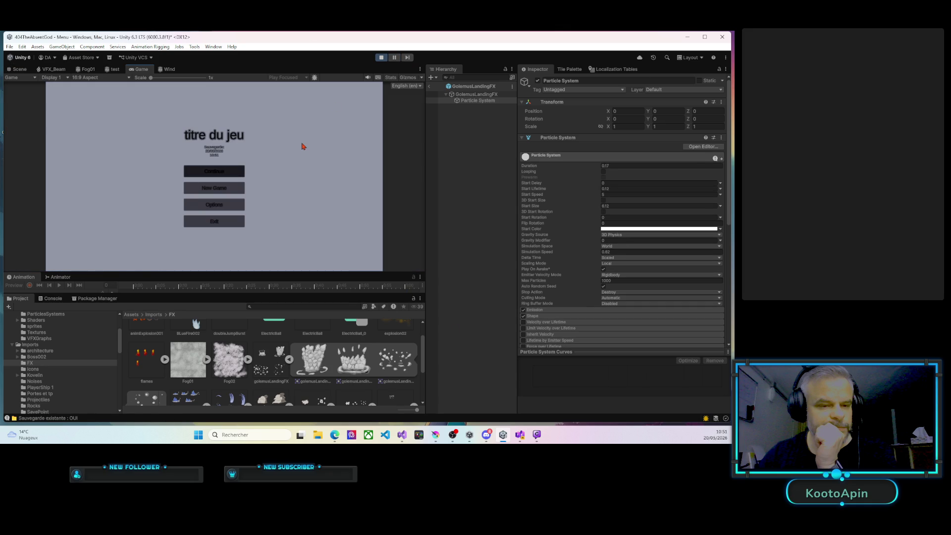
key("Right")
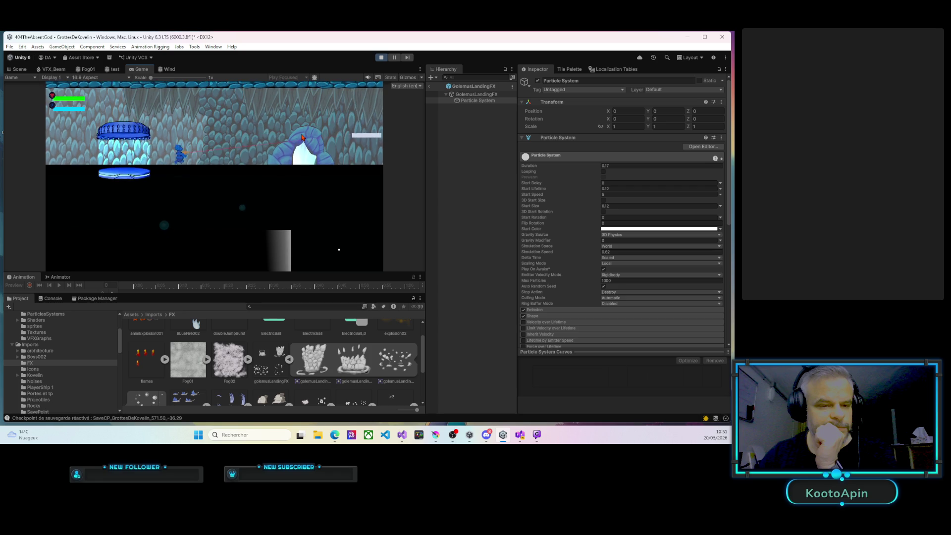
key("Right")
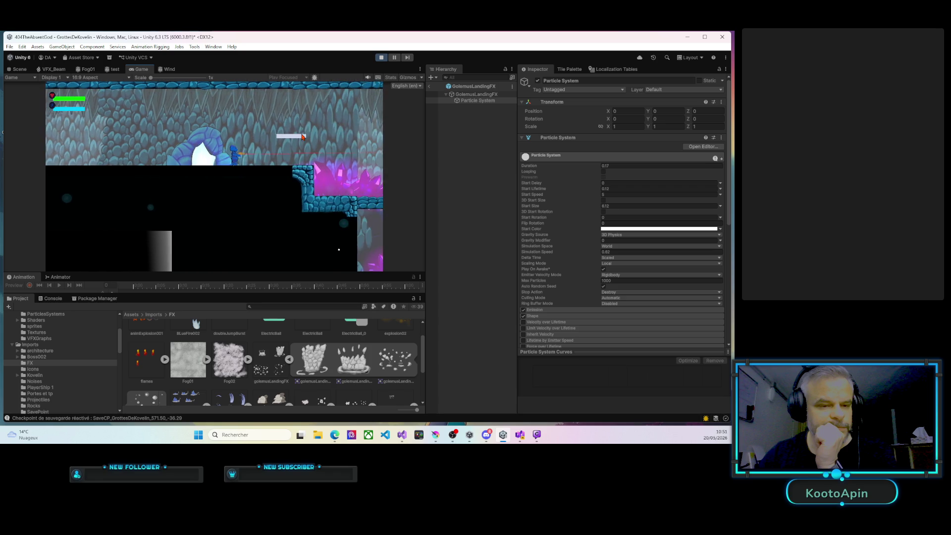
key("Right")
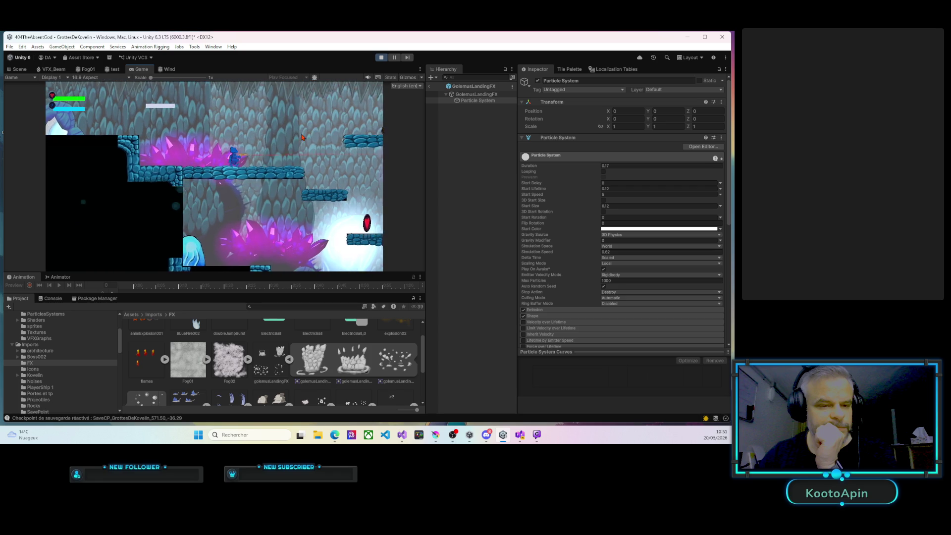
key("Right")
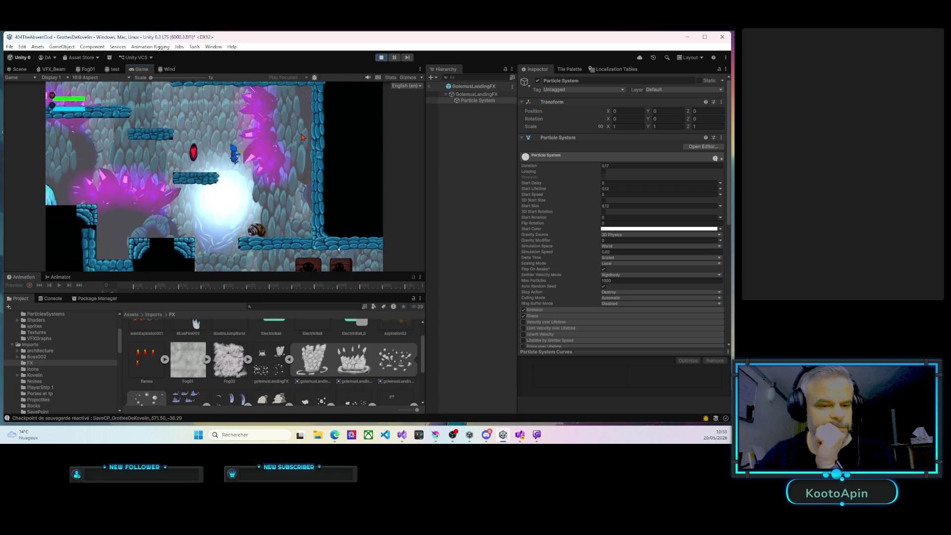
key("Right")
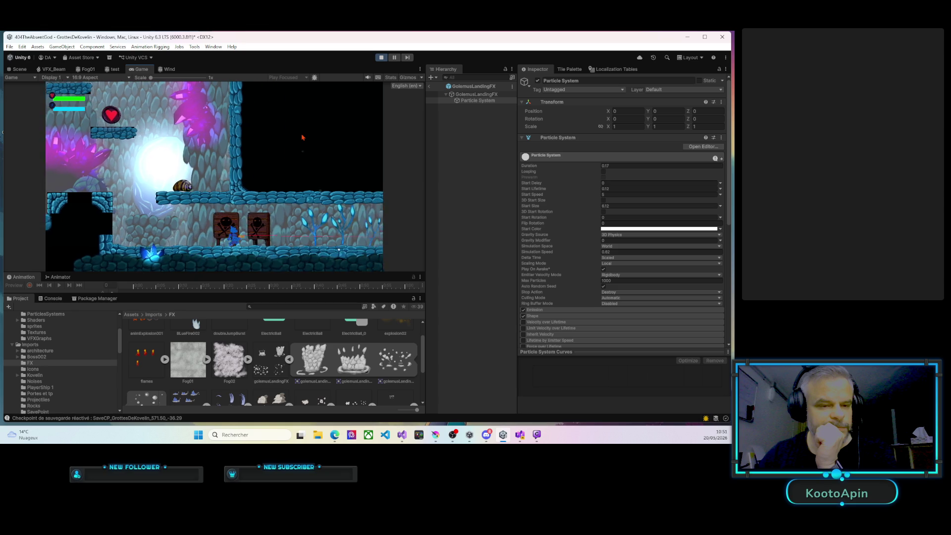
Enter the golem's room to trigger its landing, stop Play mode, and switch to Visual Studio
key("Right")
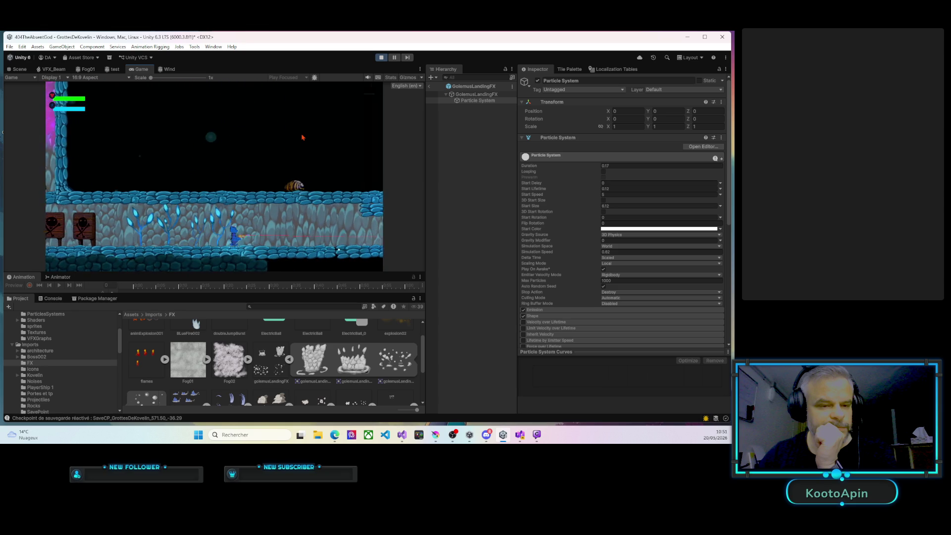
key("Right")
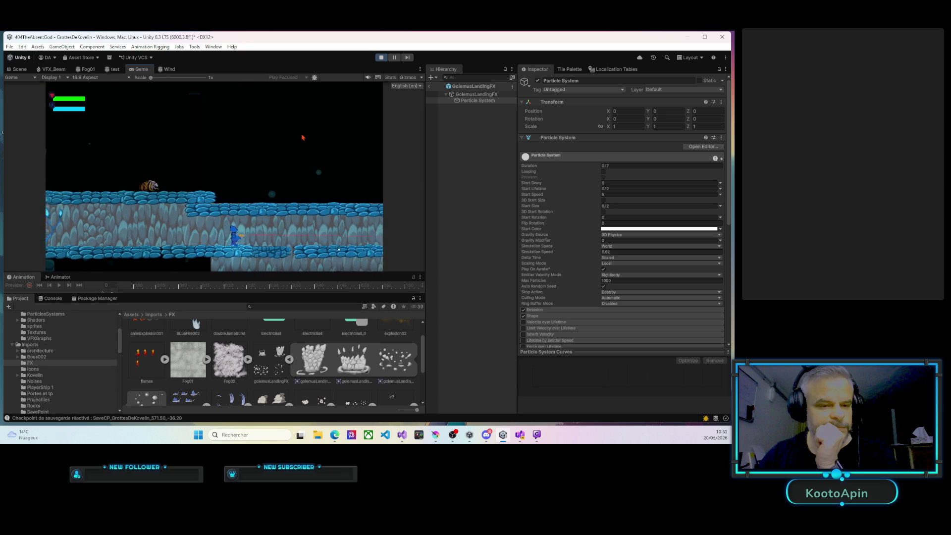
key("Right")
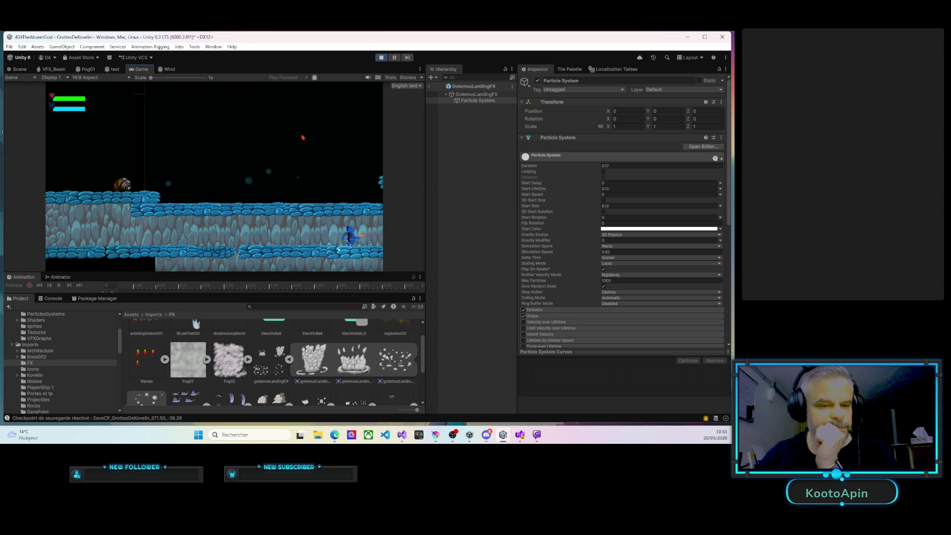
key("Right")
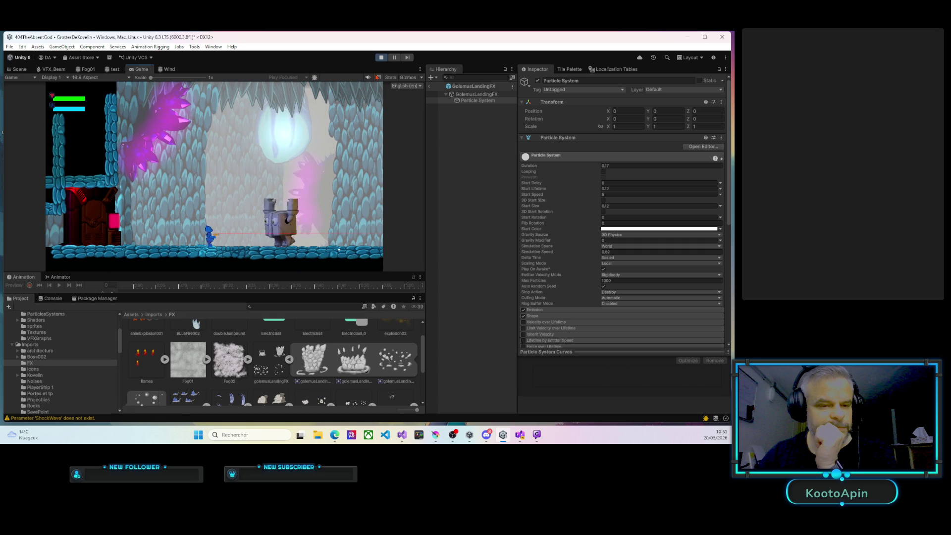
left_click(381, 57)
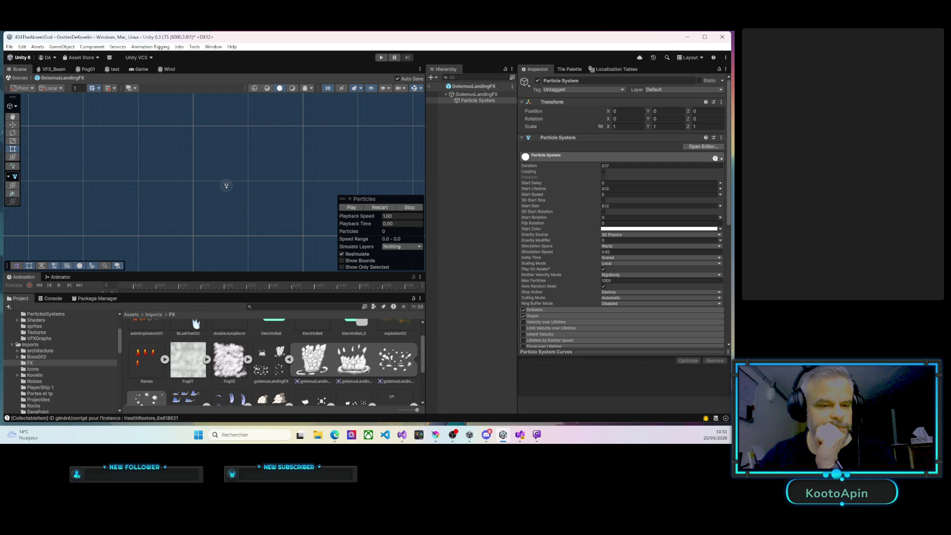
key("alt+Tab")
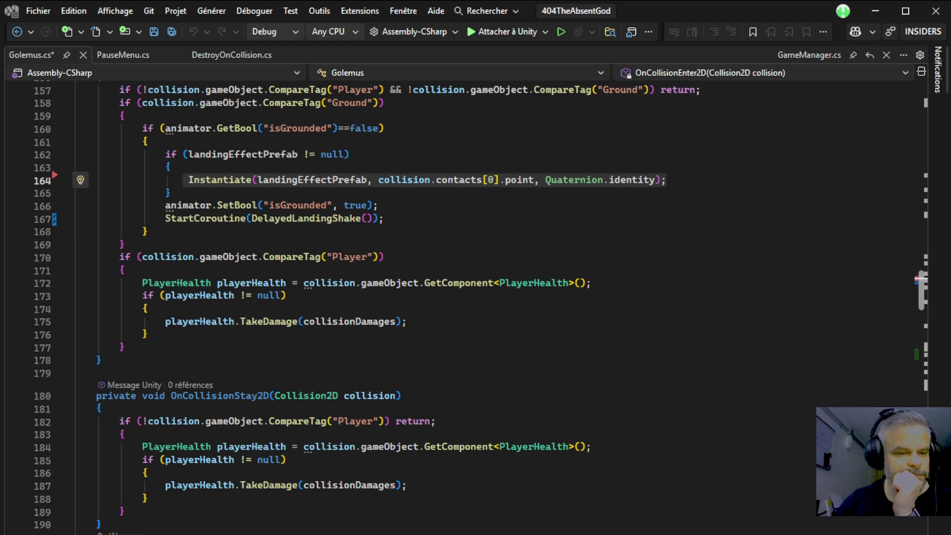
Cut the CameraShakeManager shake call out of DelayedLandingShake, then delete that coroutine method
scroll(475, 307, "down", 5)
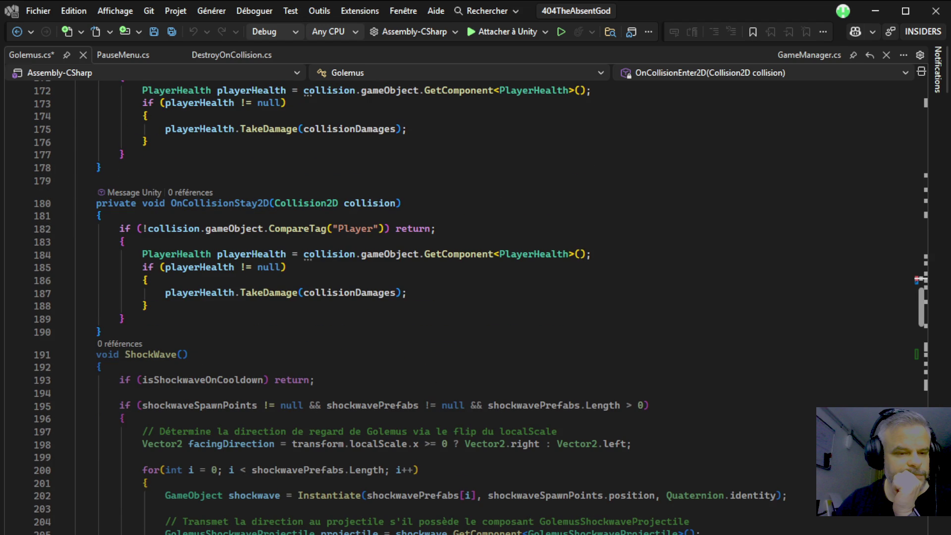
scroll(476, 307, "up", 3)
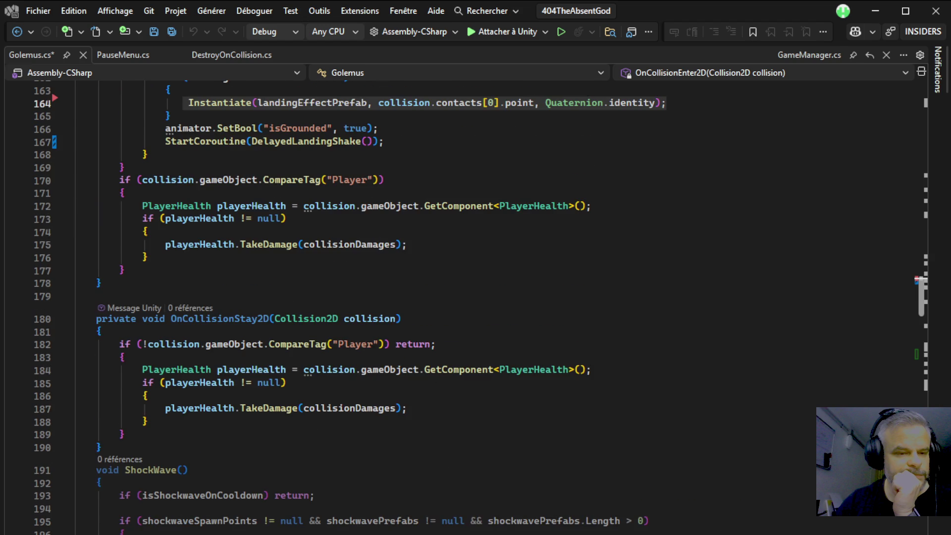
scroll(475, 307, "up", 2)
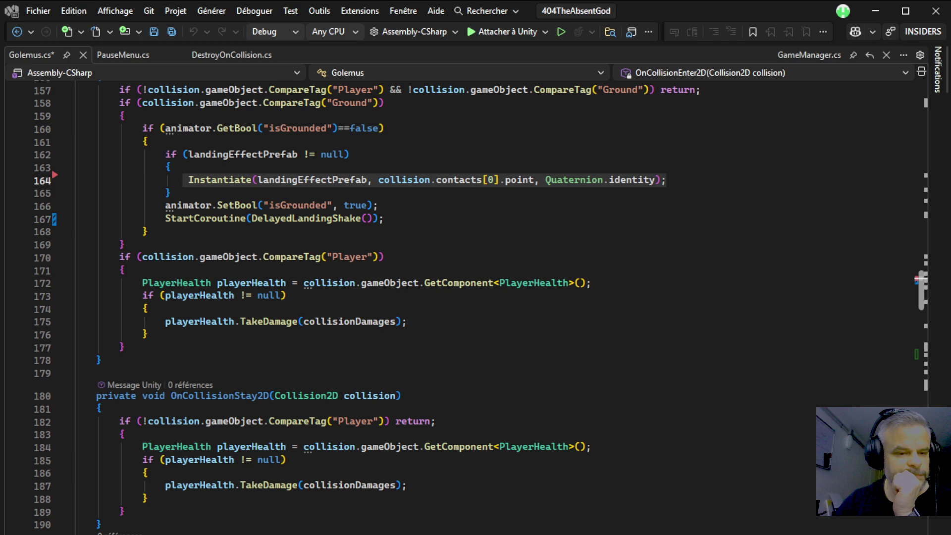
left_click(299, 218)
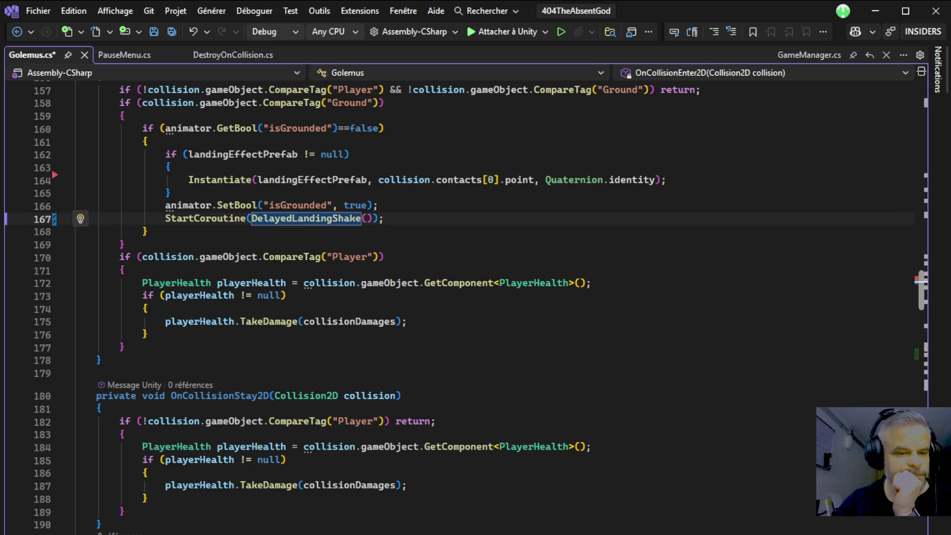
key("F12")
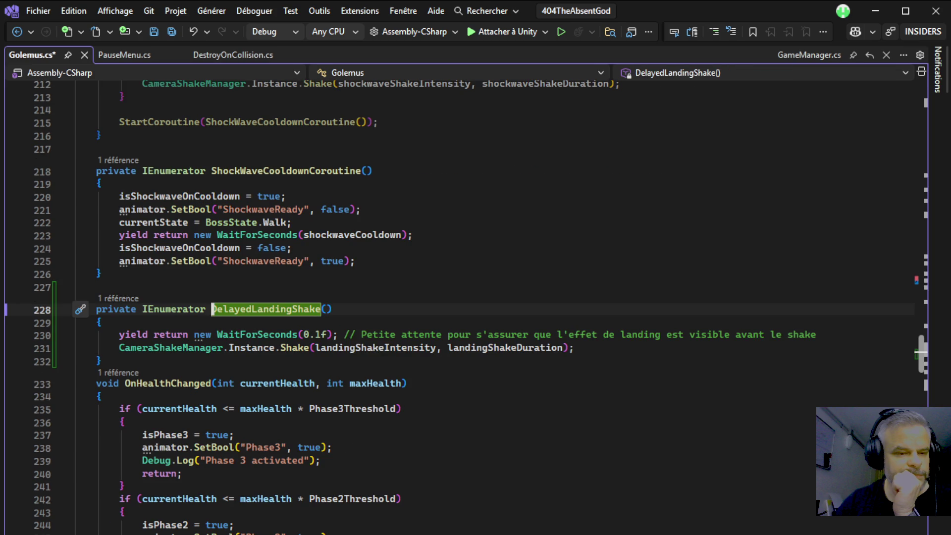
left_click(117, 347)
mouse_move(115, 347)
left_mouse_down()
mouse_move(308, 334)
mouse_move(573, 348)
left_mouse_up()
key("ctrl+c")
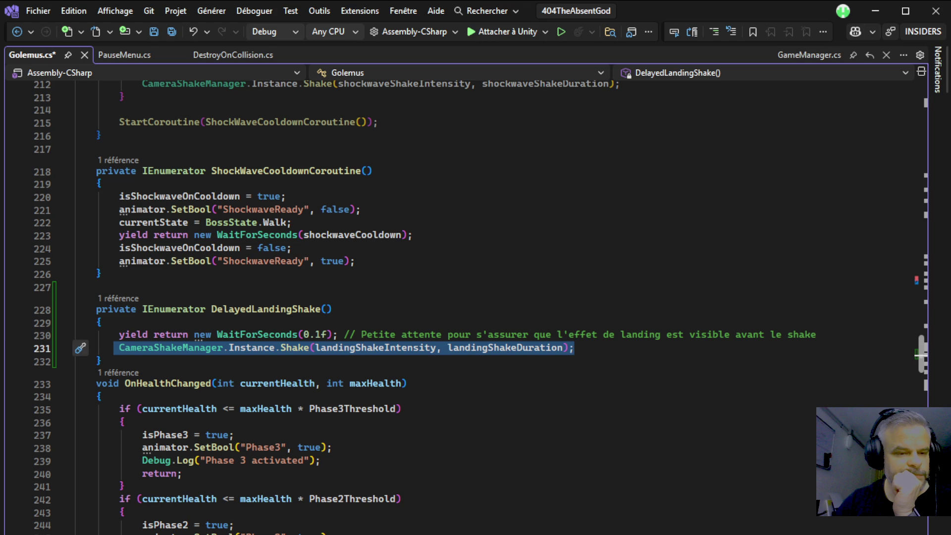
key("Delete")
left_click_drag(96, 309, 101, 361)
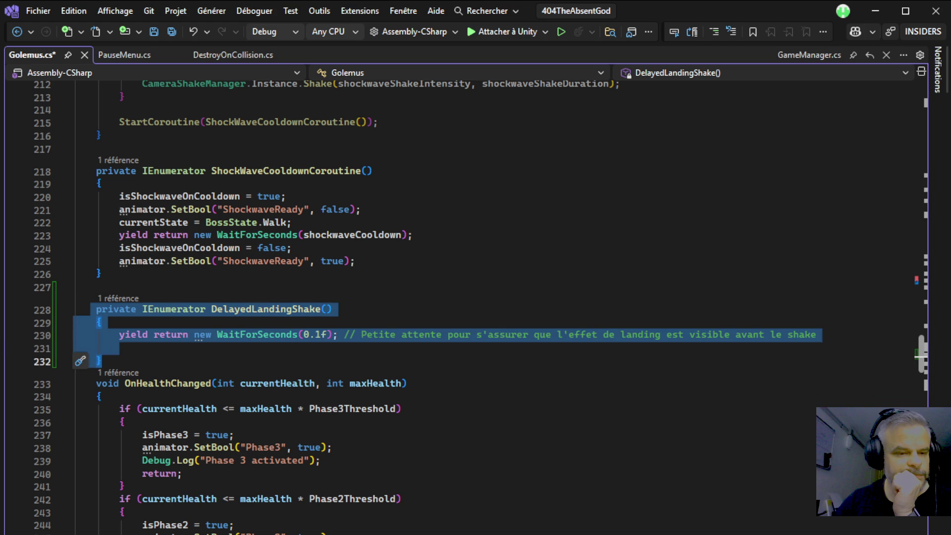
key("Delete")
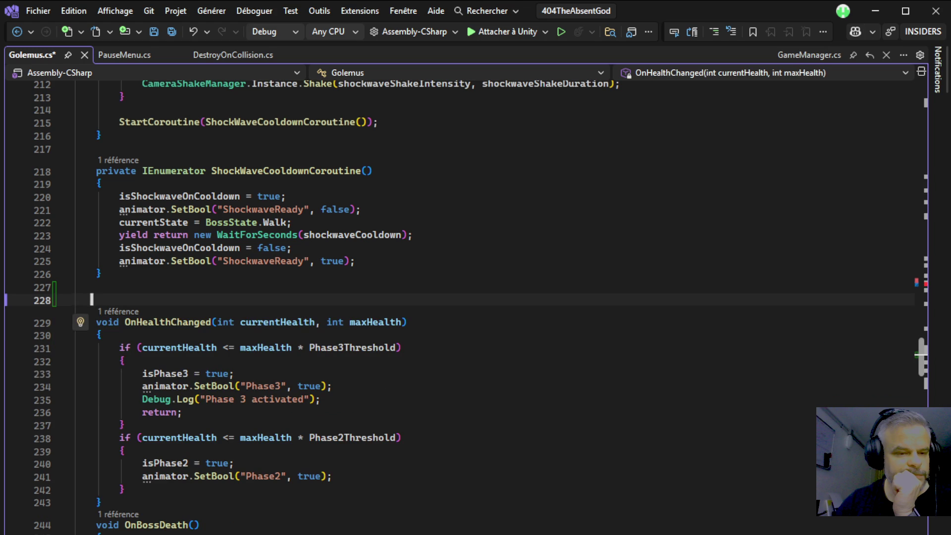
Replace the StartCoroutine call on line 167 with the direct shake call and save Golemus.cs
key("ctrl+minus")
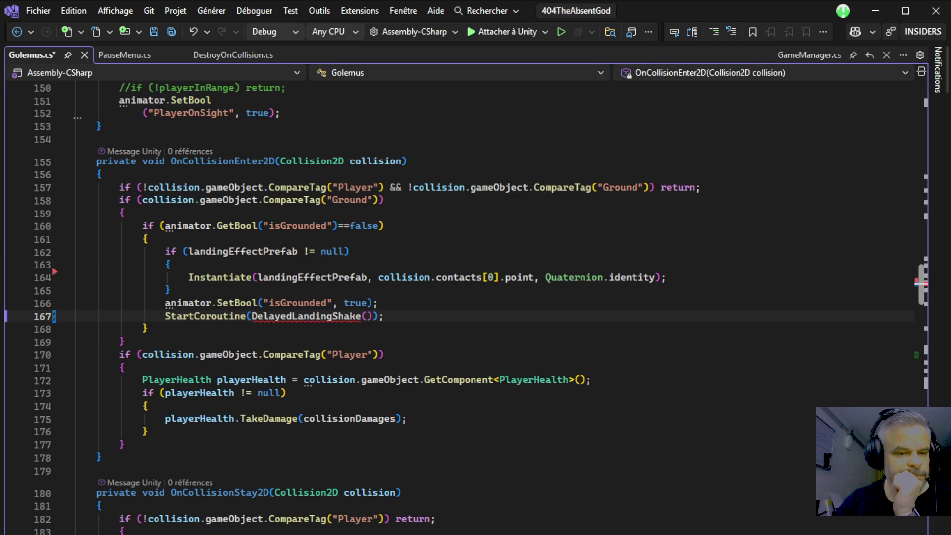
left_click_drag(165, 316, 384, 316)
key("ctrl+v")
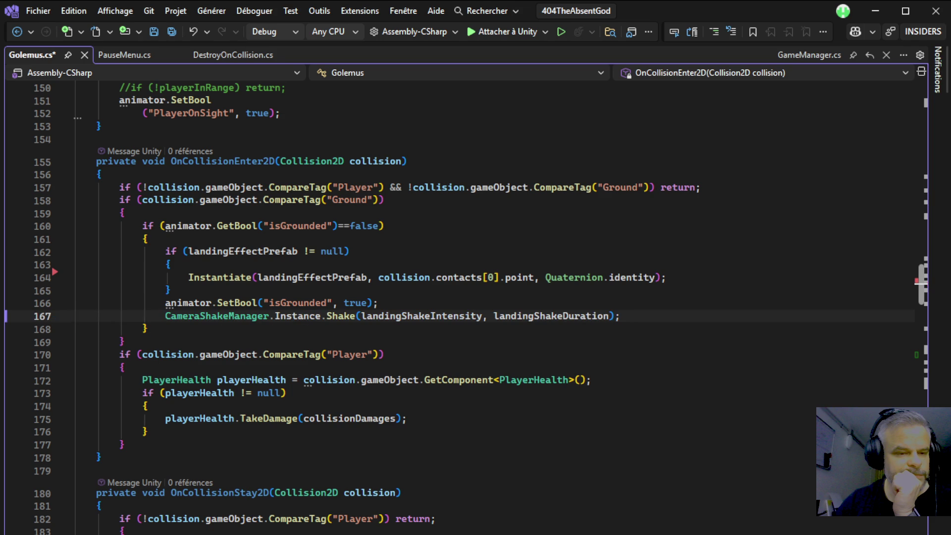
key("ctrl+s")
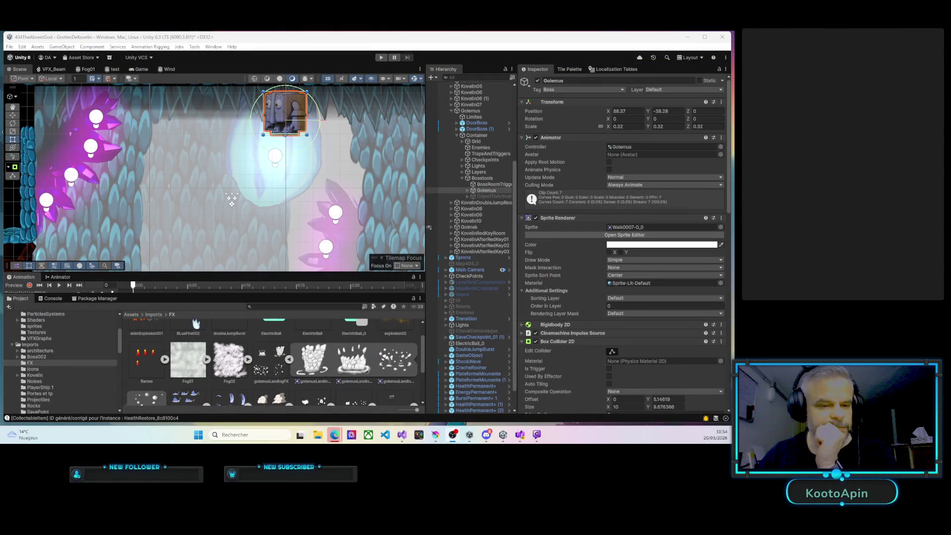
Switch from Visual Studio back to the Unity editor with the cave scene showing the Golemus boss
key("alt+Tab")
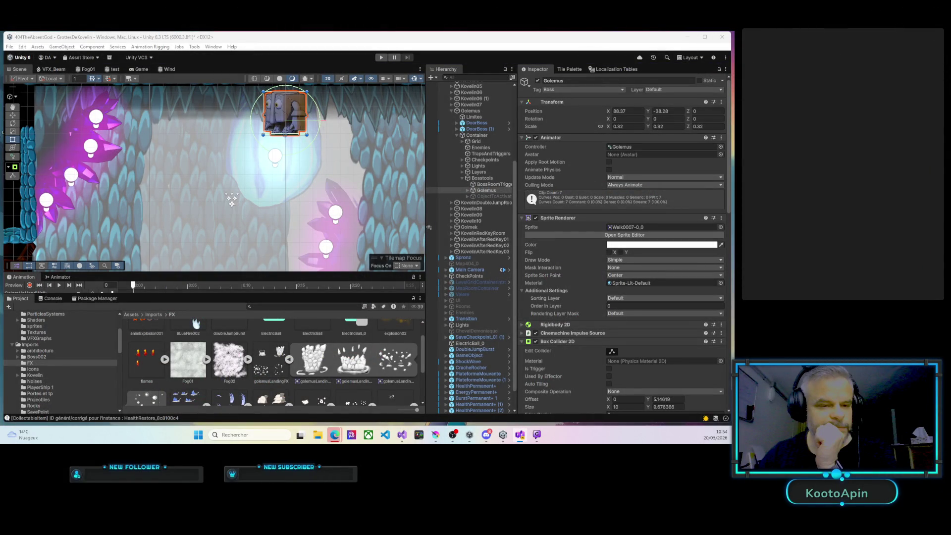
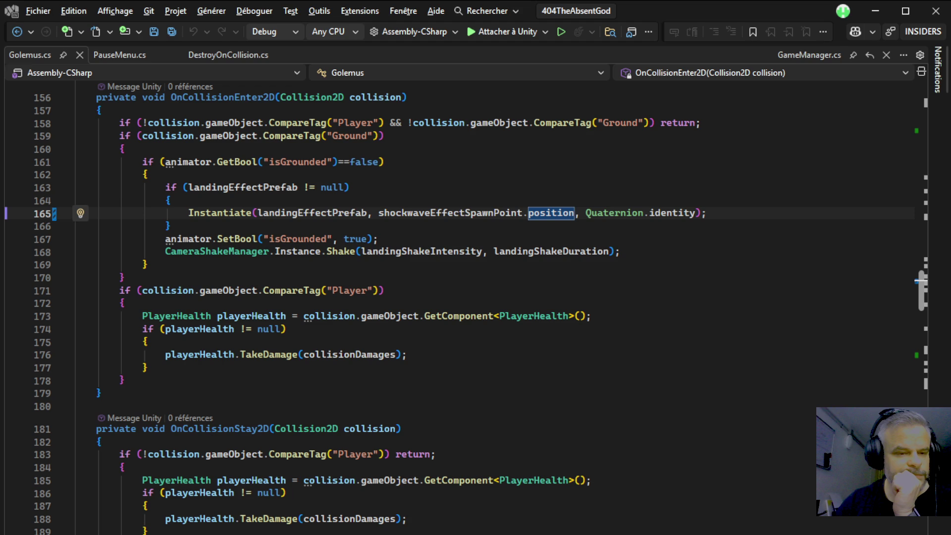
Rename the spawn point in the line 165 Instantiate call to LandingEffectSpawnPoint
left_click_drag(378, 213, 422, 212)
key("ctrl+r")
key("ctrl+r")
type("Landing")
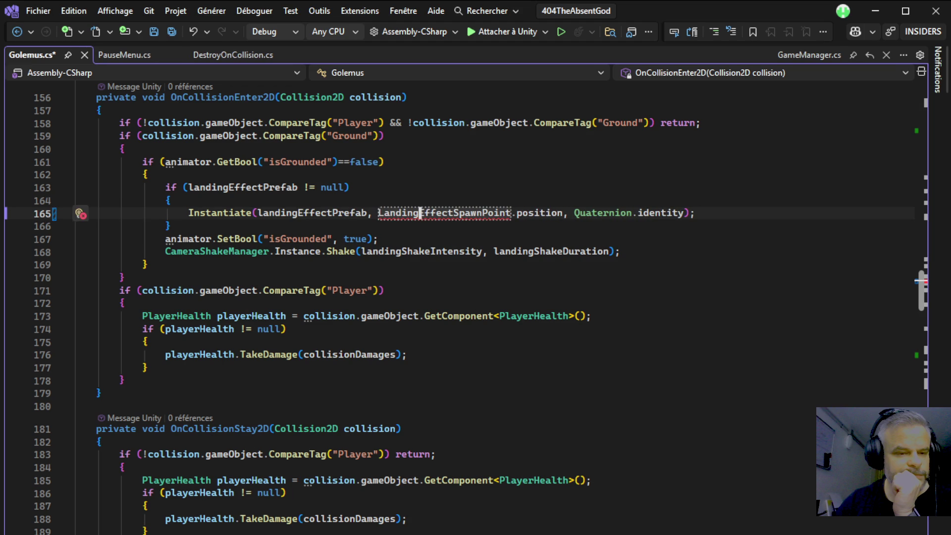
key("Return")
Scroll up to the shockwaveEffectSpawnPoint field declaration and place the caret in its name
scroll(475, 297, "up", 14)
scroll(475, 307, "up", 20)
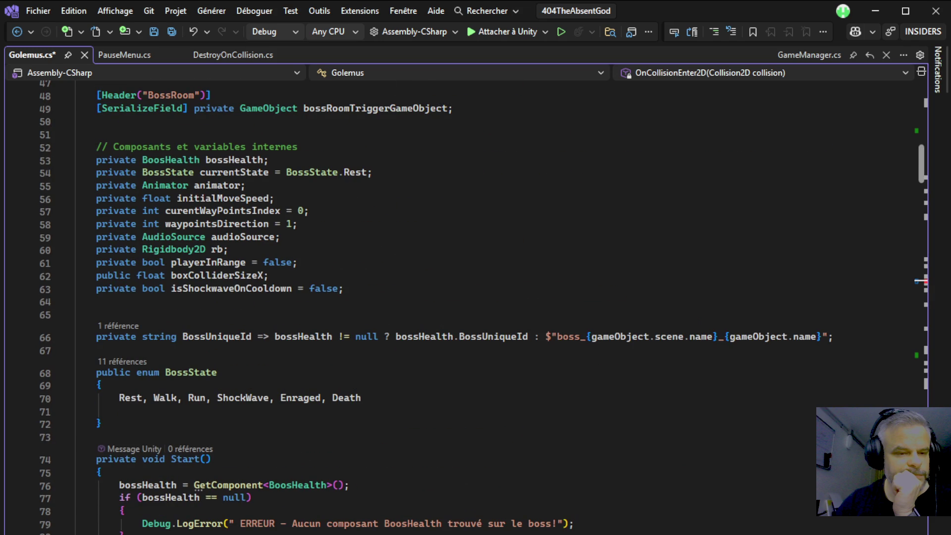
scroll(475, 307, "up", 6)
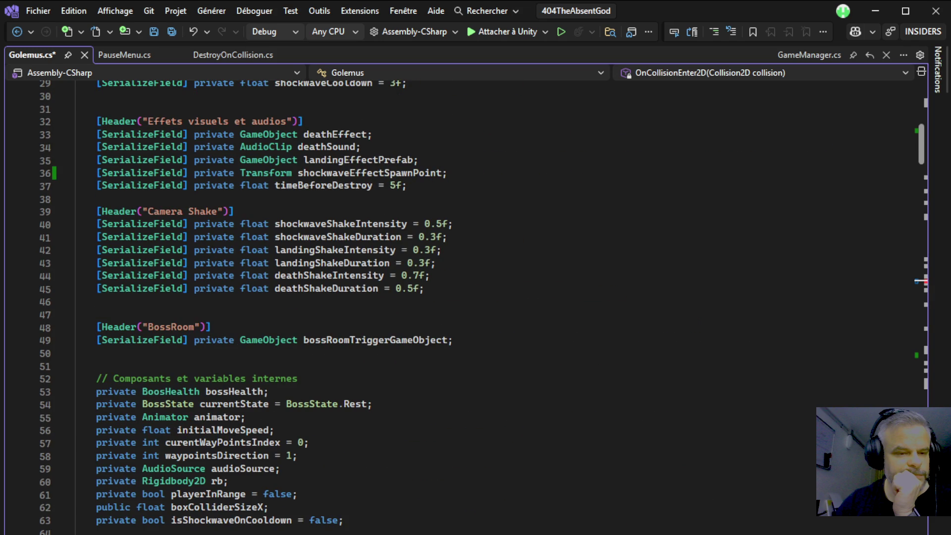
scroll(476, 307, "up", 2)
scroll(475, 307, "up", 1)
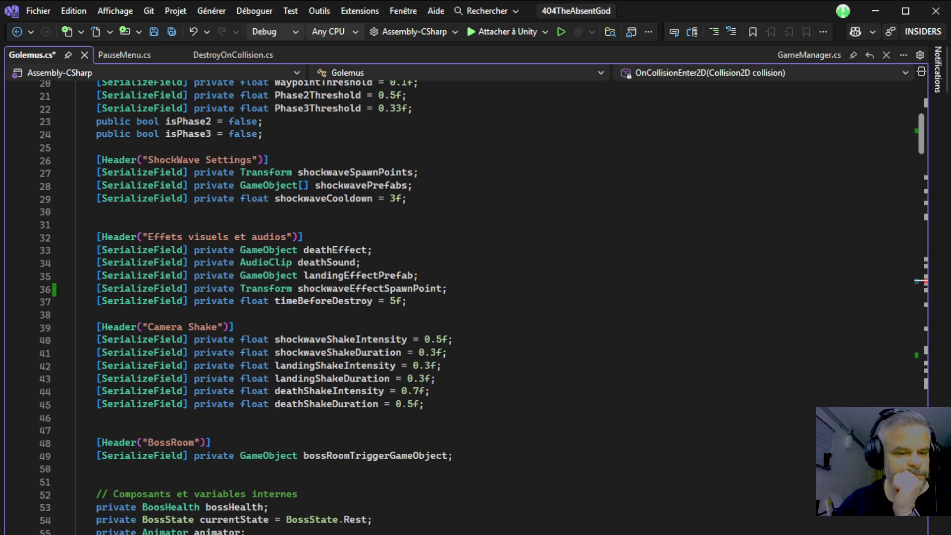
scroll(476, 307, "up", 6)
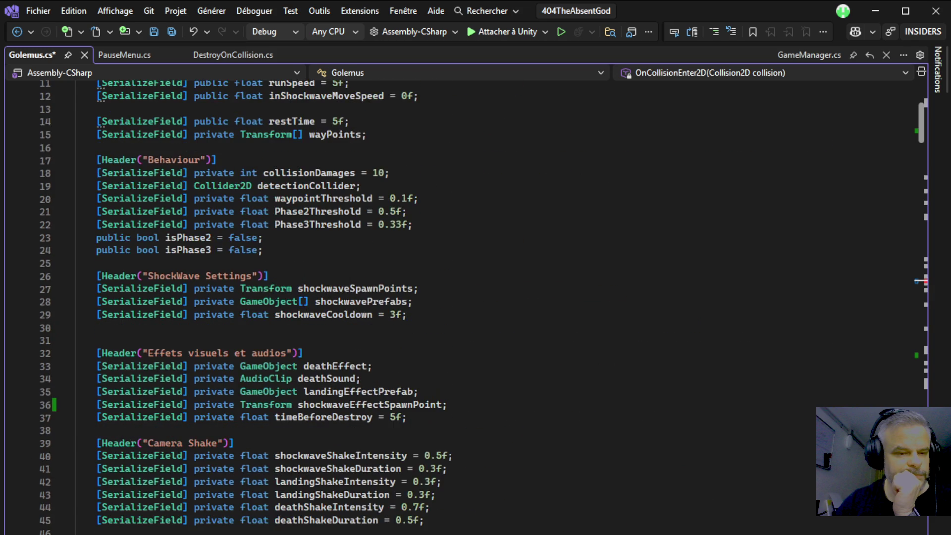
scroll(476, 306, "down", 2)
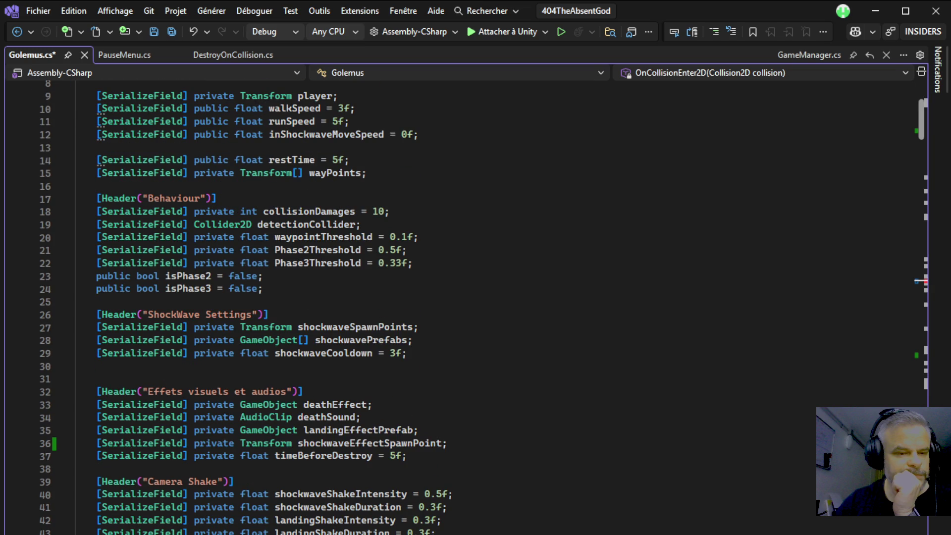
scroll(475, 307, "down", 2)
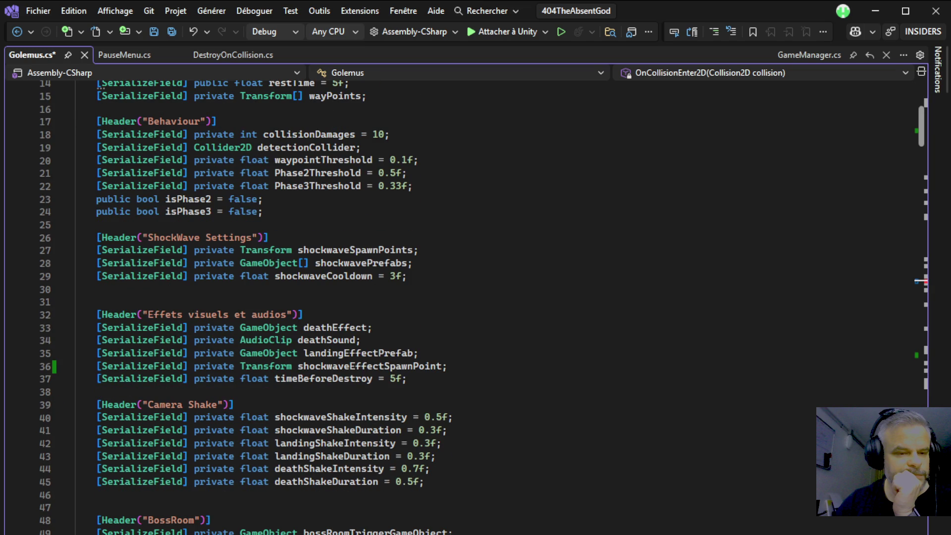
left_click(297, 365)
Rename the spawn-point field declaration to landingEffectSpawnPoint
key("ctrl+r")
key("ctrl+r")
left_click_drag(297, 366, 350, 366)
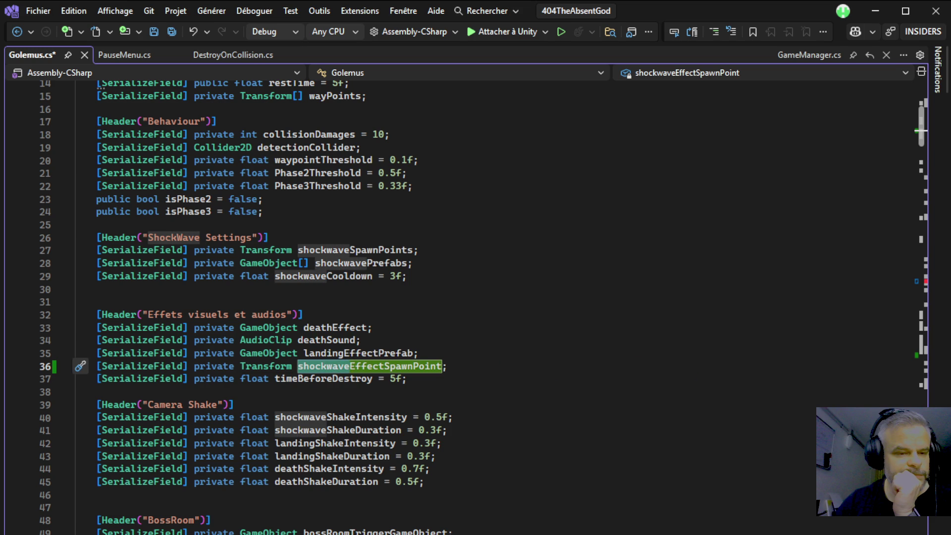
type("landing")
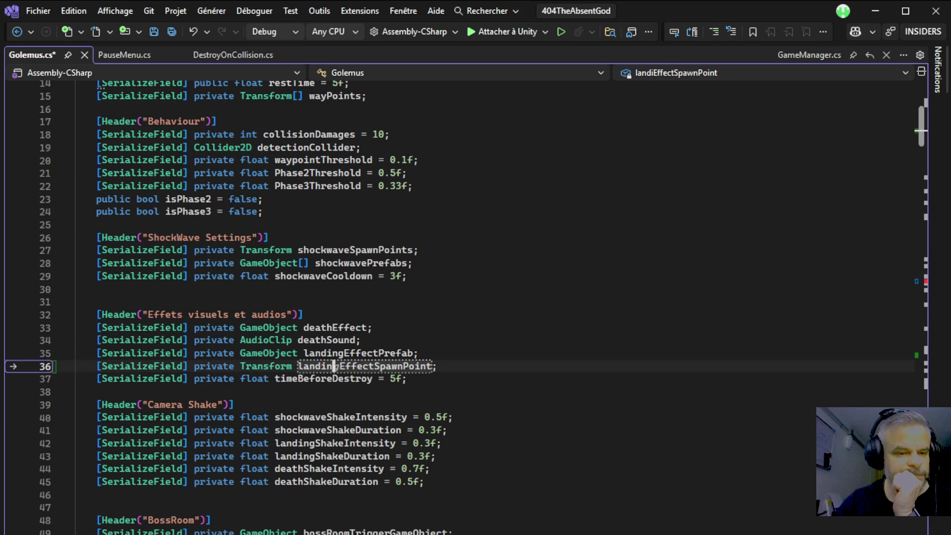
key("ctrl+s")
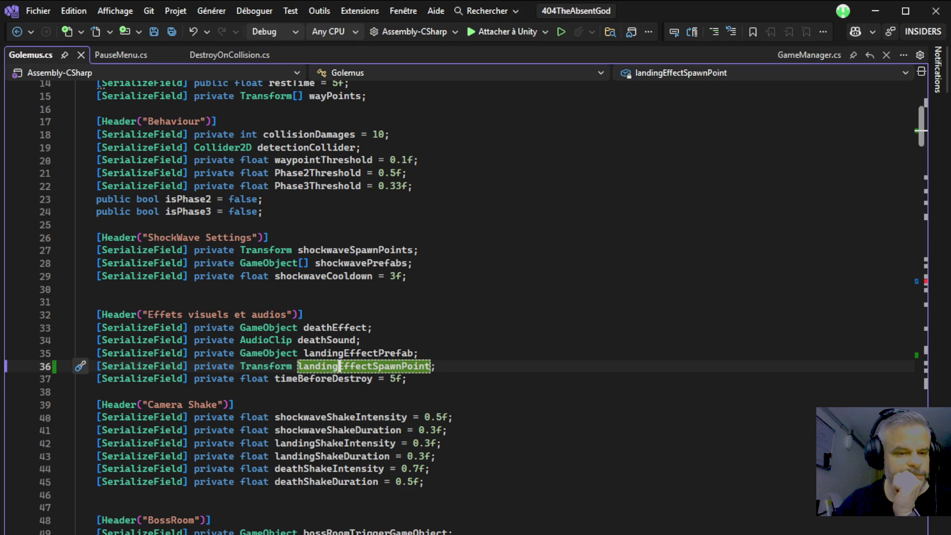
Make line 165 use landingEffectSpawnPoint, save Golemus.cs, and return to Unity
key("ctrl+minus")
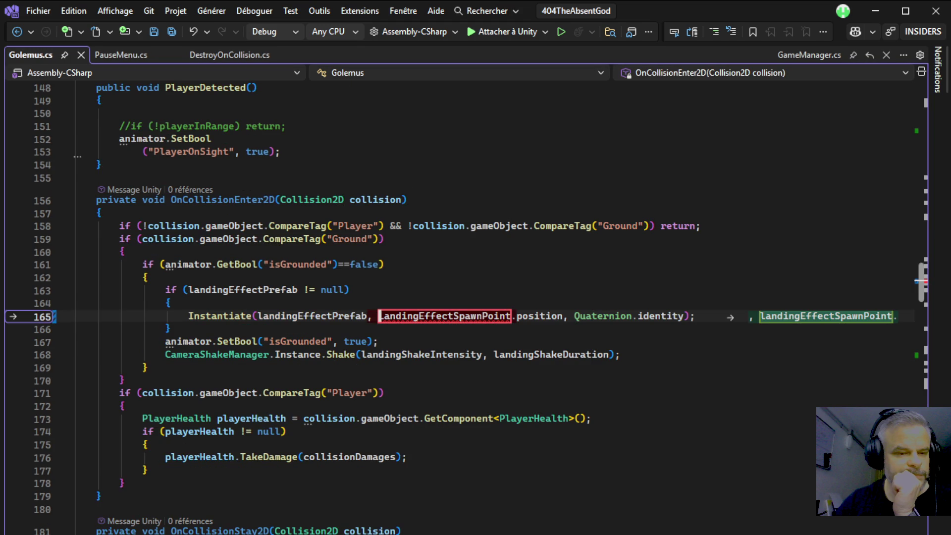
key("Tab")
key("ctrl+s")
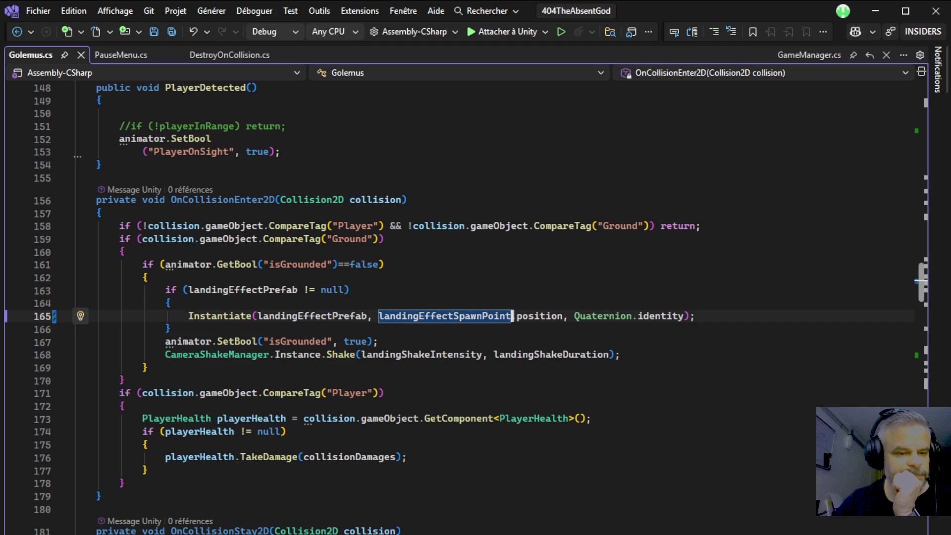
key("alt+Tab")
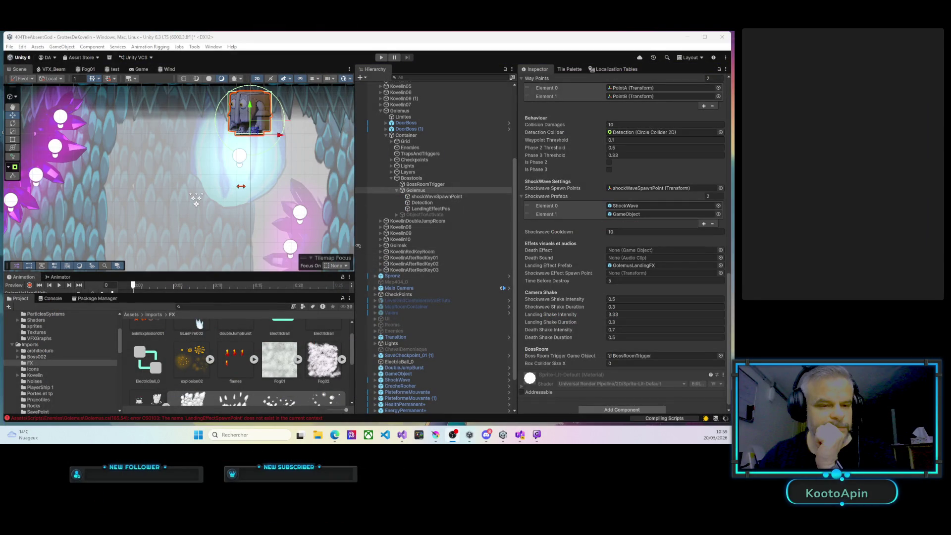
Assign LandingEffectPos to Golemus's Landing Effect Spawn Point and enter Play mode
left_click(425, 192)
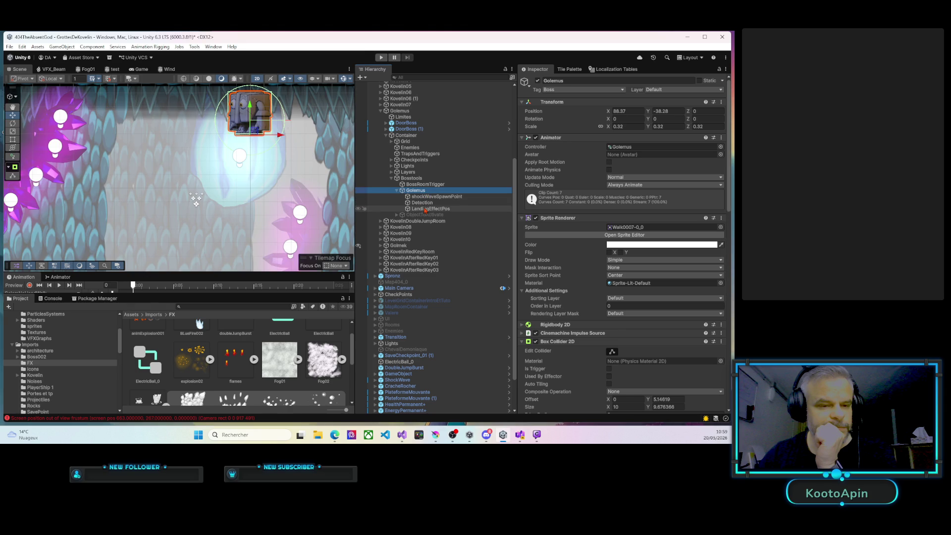
scroll(590, 302, "down", 10)
scroll(590, 302, "down", 10)
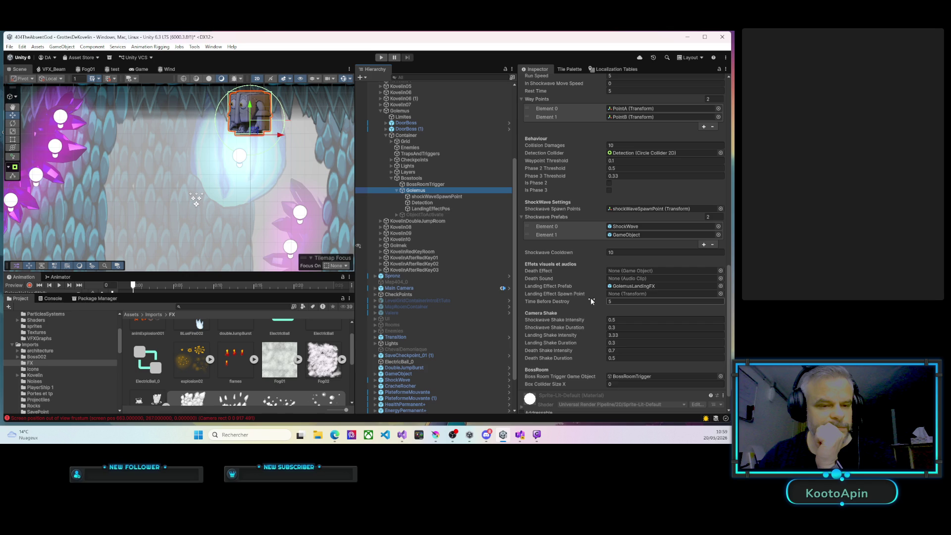
mouse_move(417, 211)
left_mouse_down()
mouse_move(611, 271)
mouse_move(629, 295)
left_mouse_up()
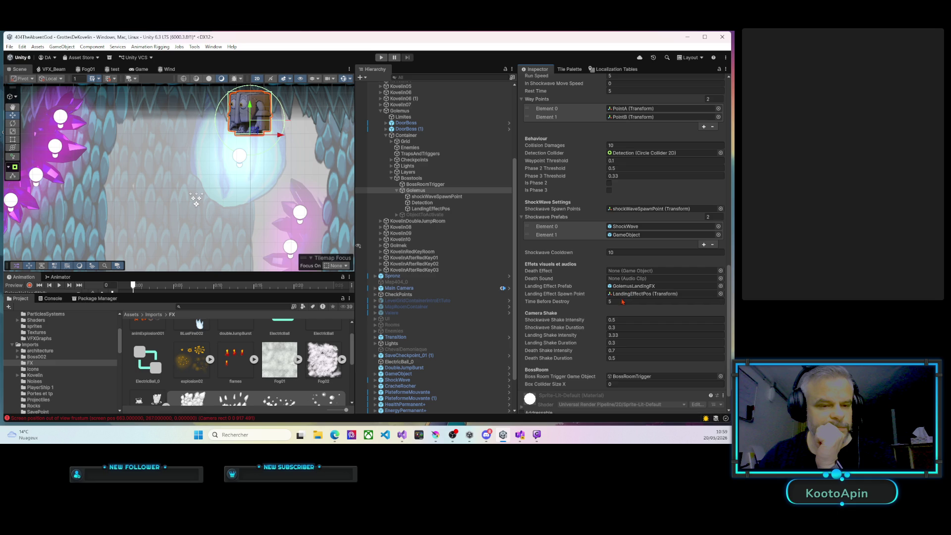
left_click(380, 58)
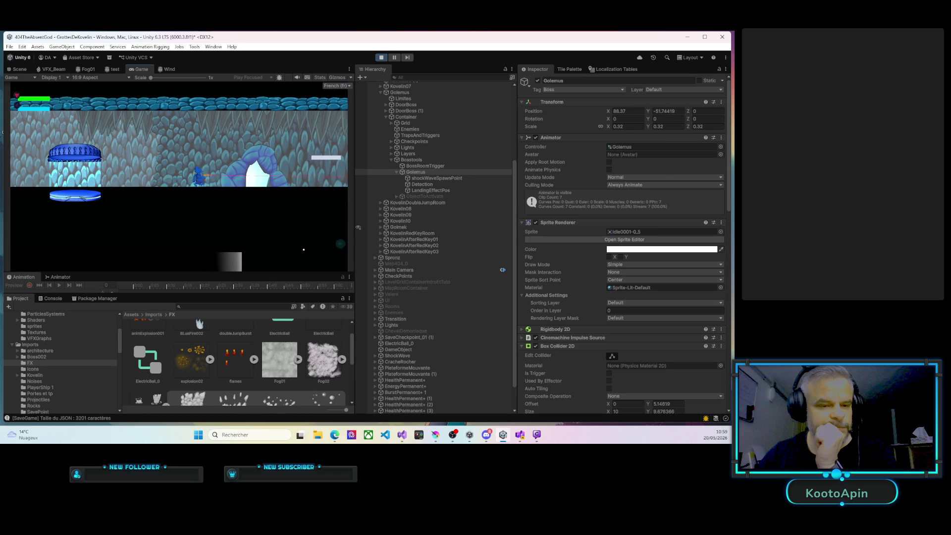
Run the player right along the ledges toward Golemus, then exit Play mode with Ctrl+P
key("d")
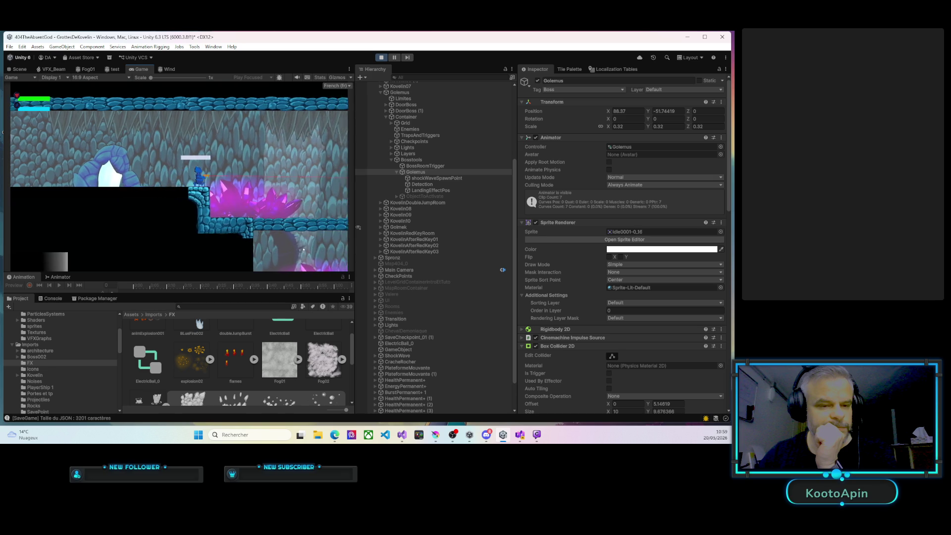
key("d")
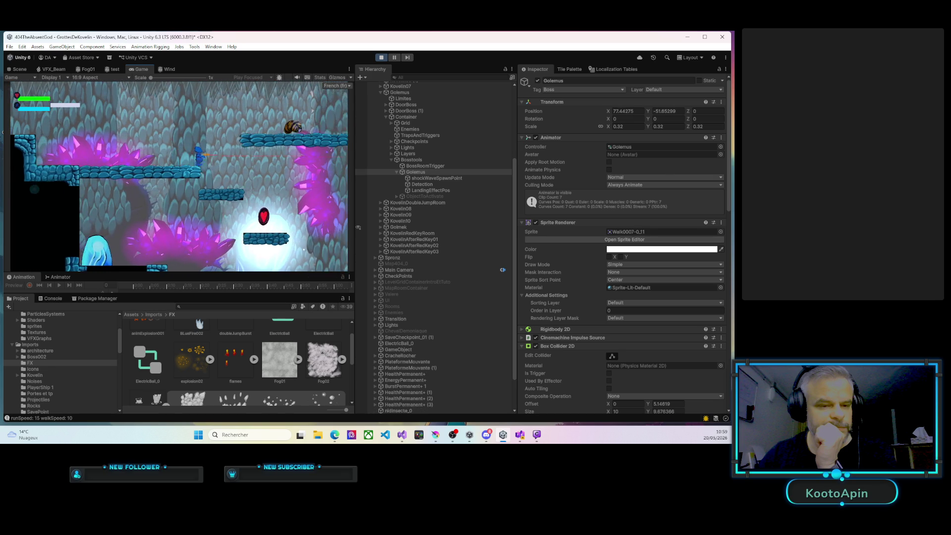
key("d")
key("d")
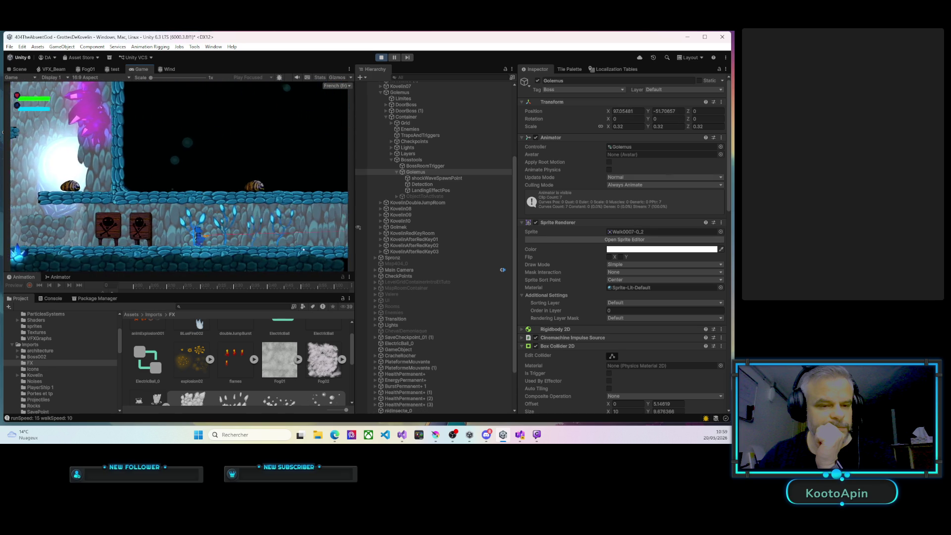
key("d")
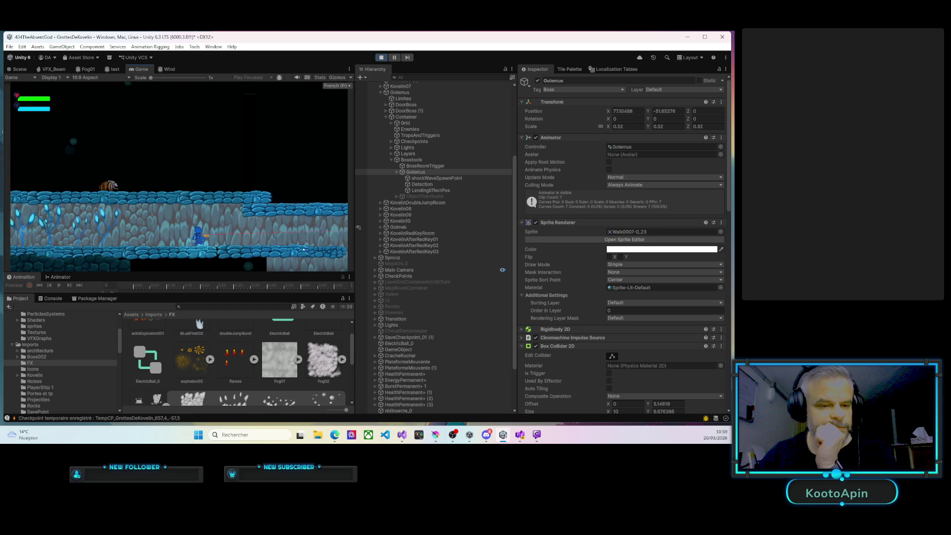
key("d")
key("d")
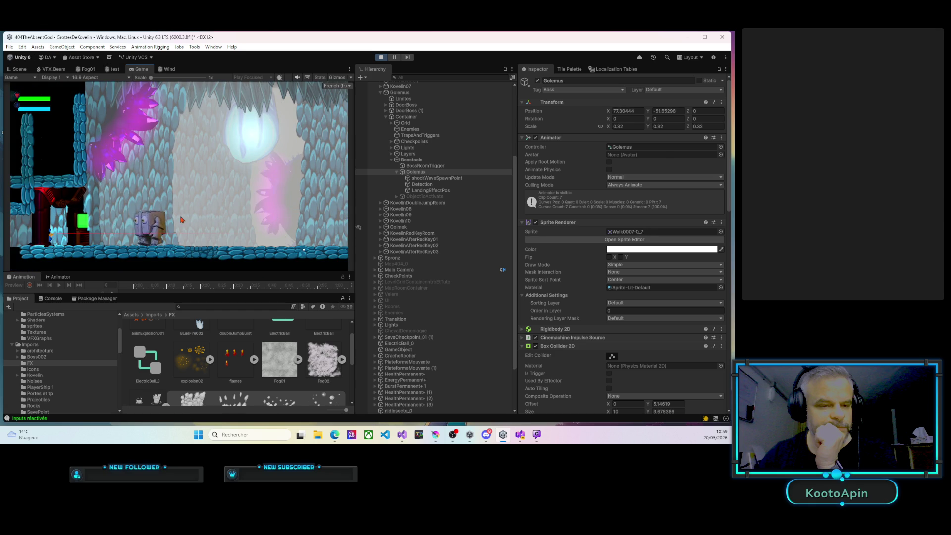
key("ctrl+p")
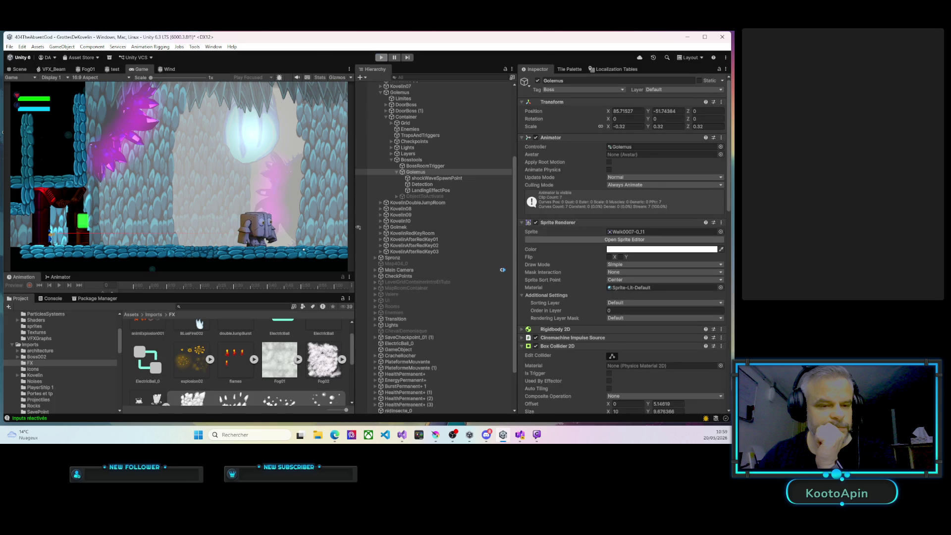
key("alt+Tab")
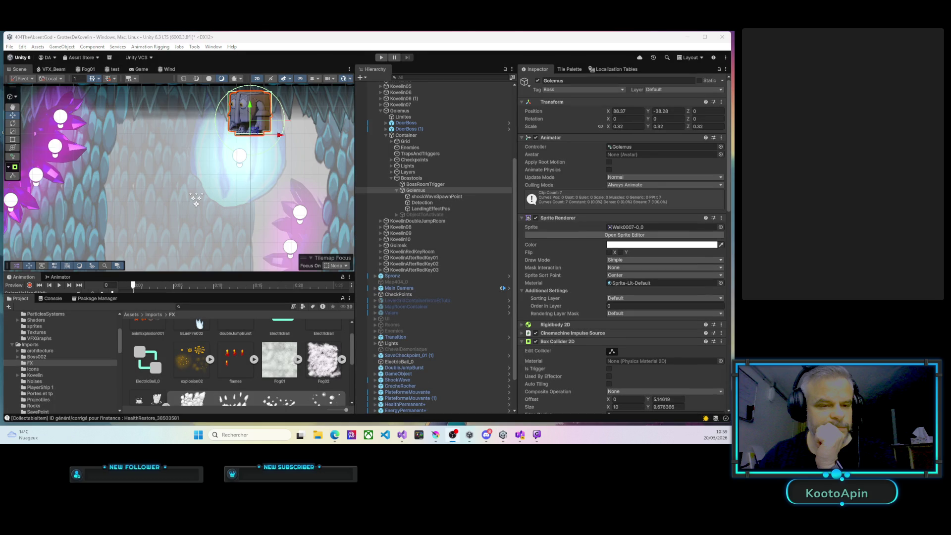
Uncheck Golemus's active checkbox in the Inspector and enter Play mode again
key("alt+Tab")
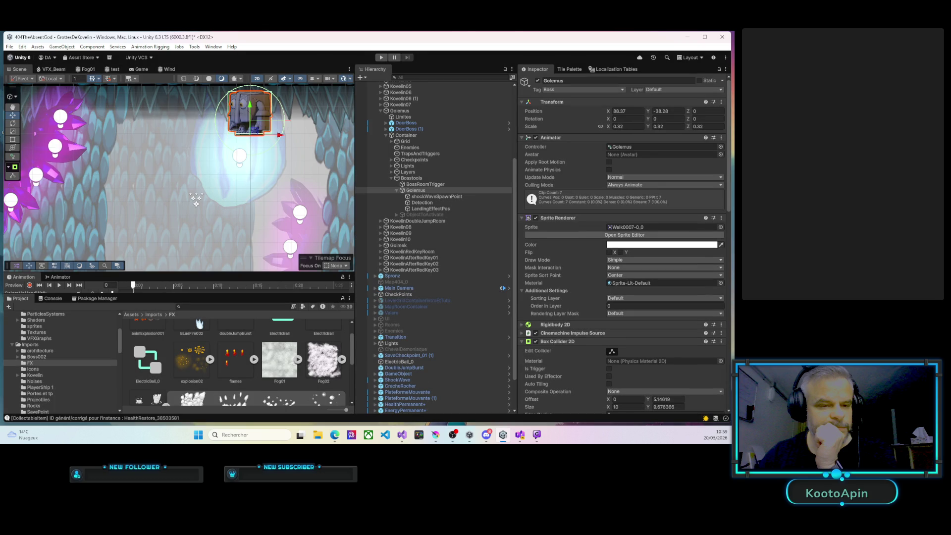
key("alt+Tab")
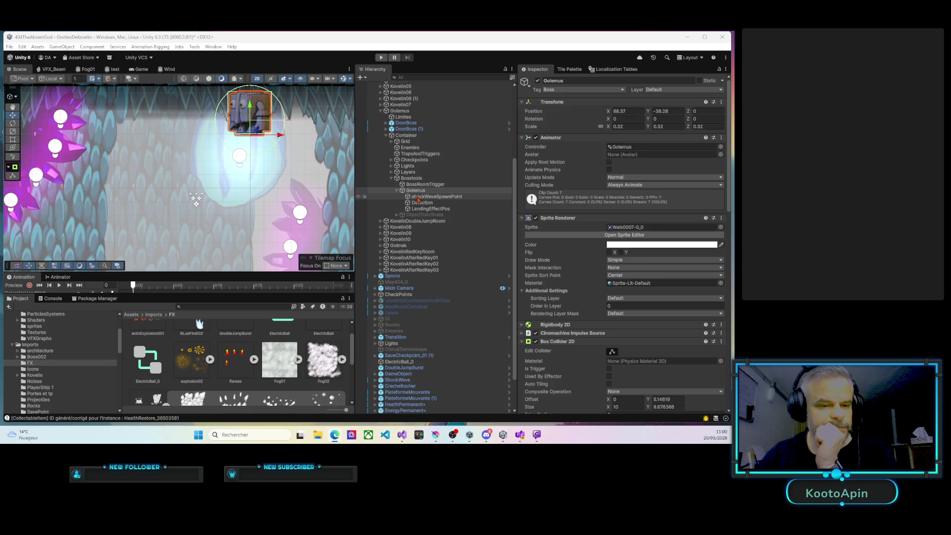
left_click(537, 80)
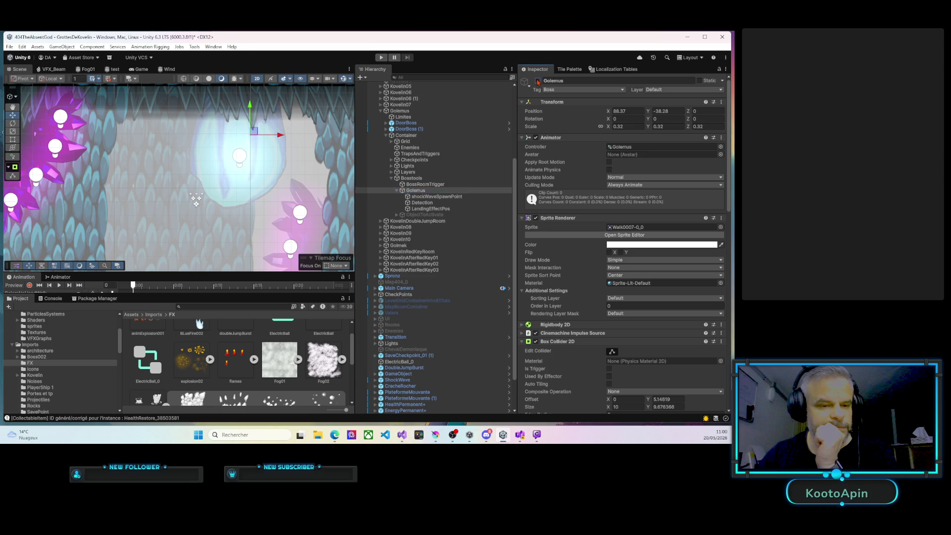
left_click(381, 57)
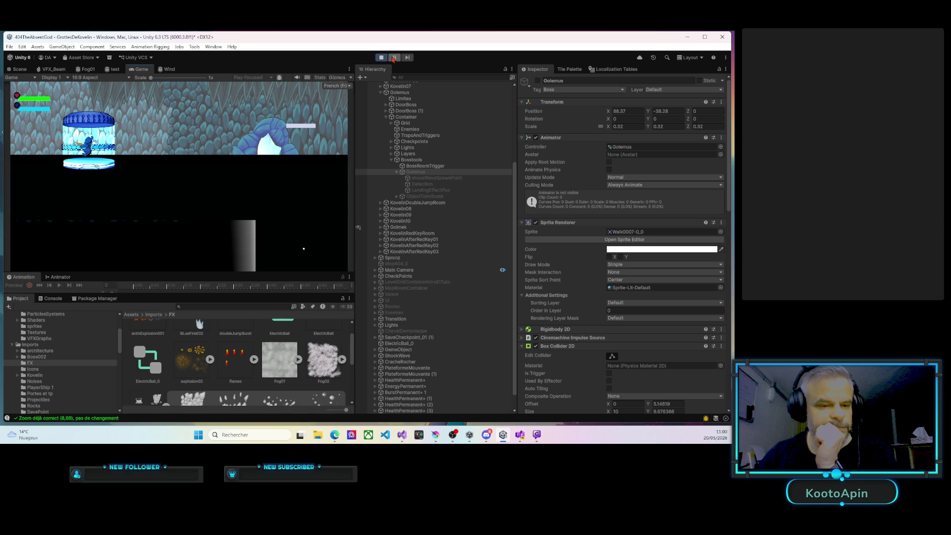
Run the player from the capsule into the boss room, watch Golemus land, then stop Play mode
key("d")
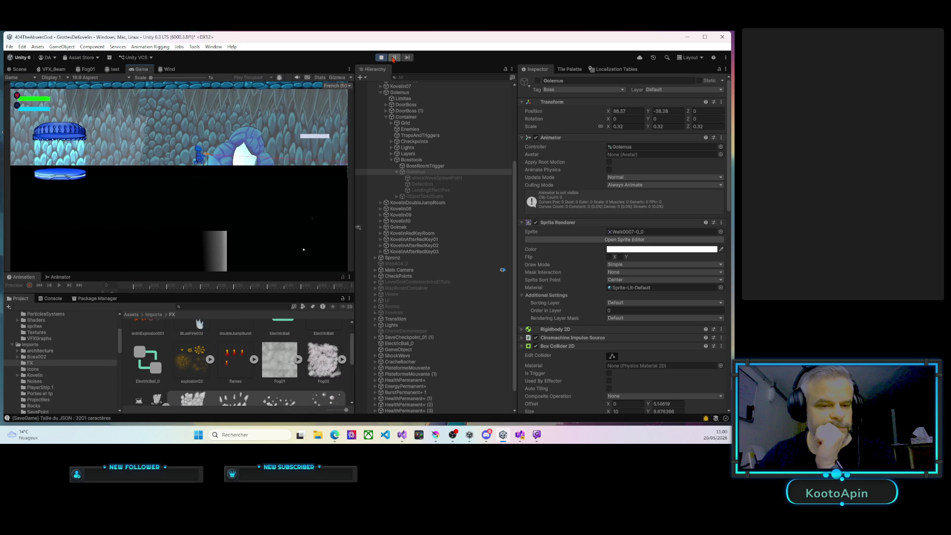
key("d")
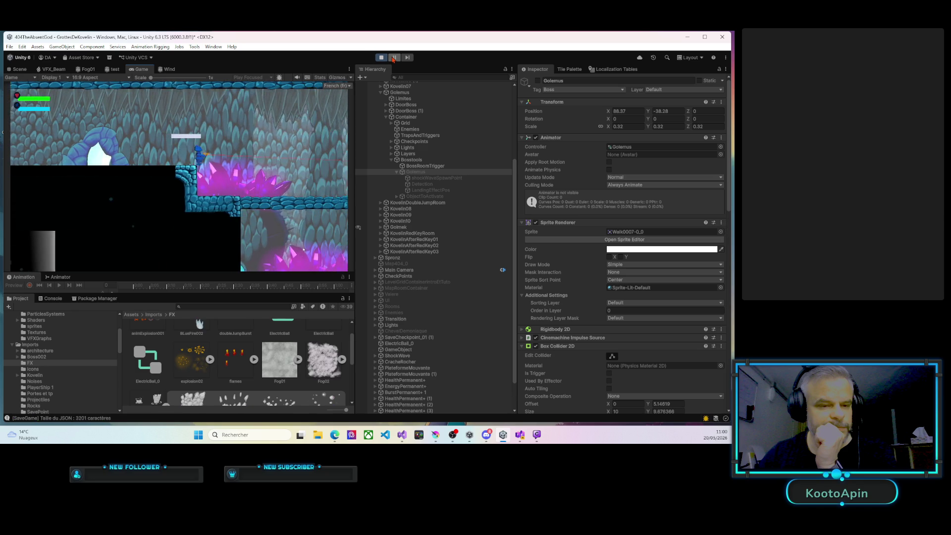
key("d")
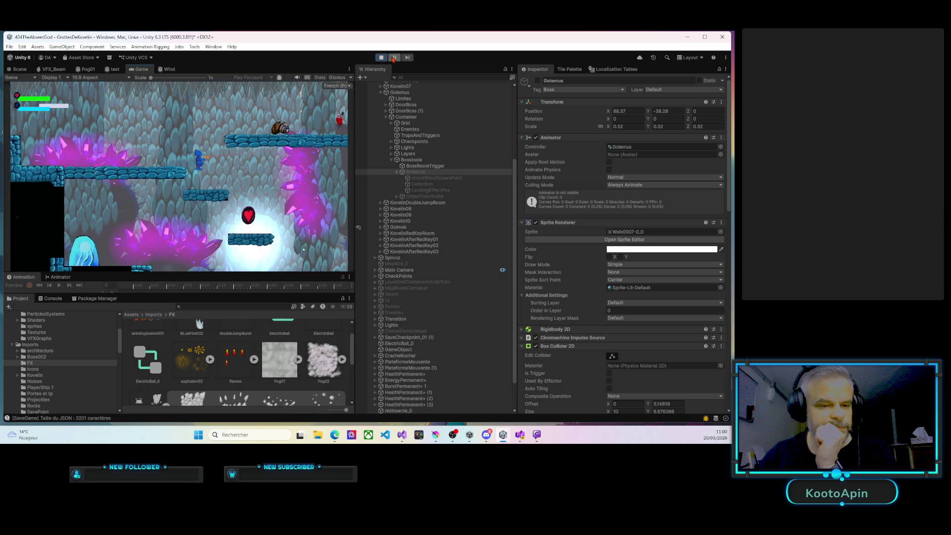
key("d")
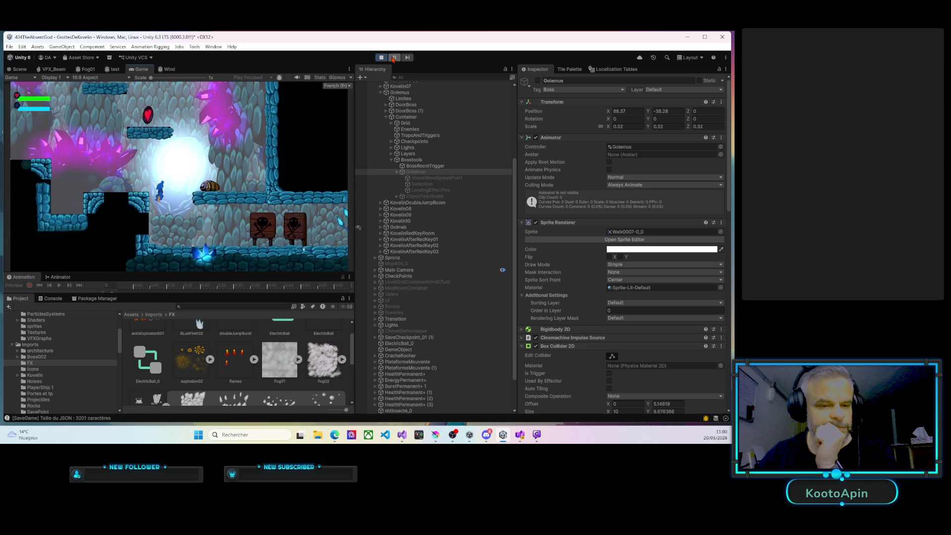
key("d")
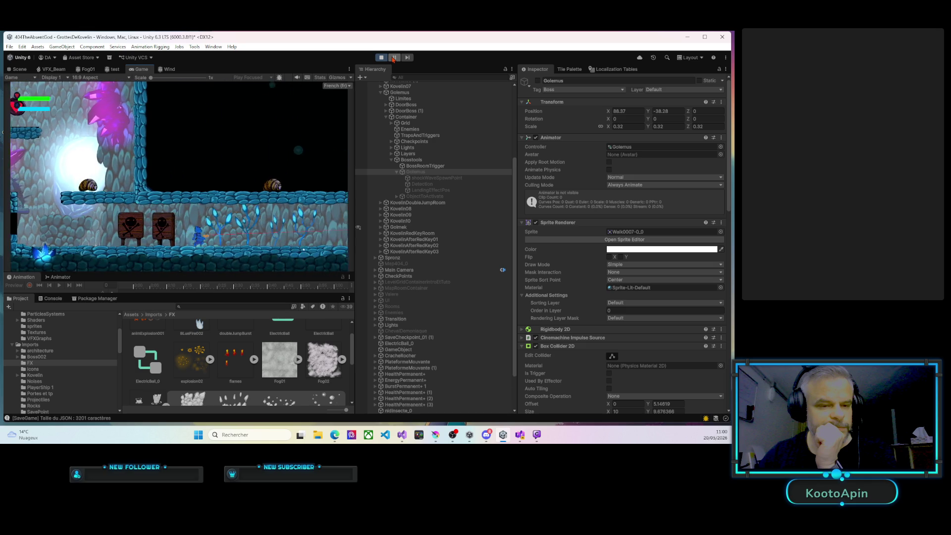
key("d")
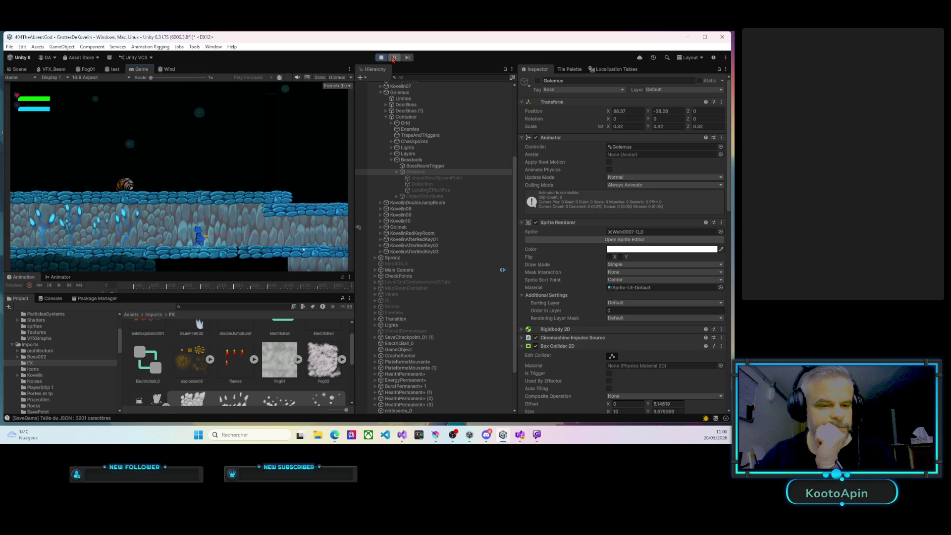
key("d")
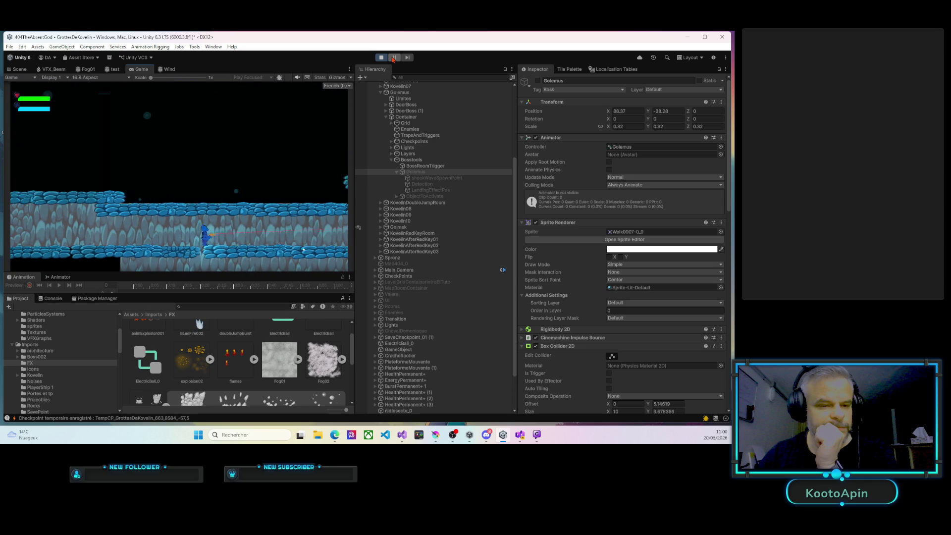
key("d")
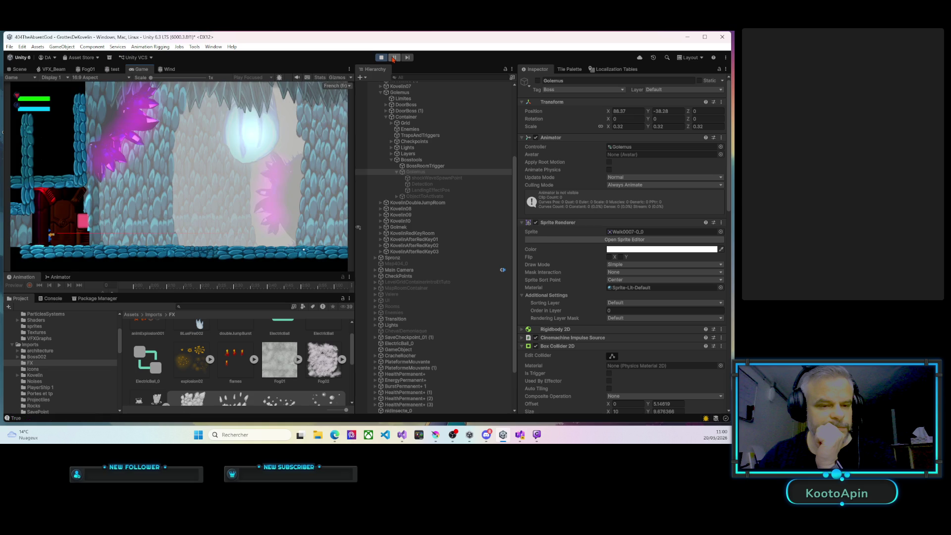
key("d")
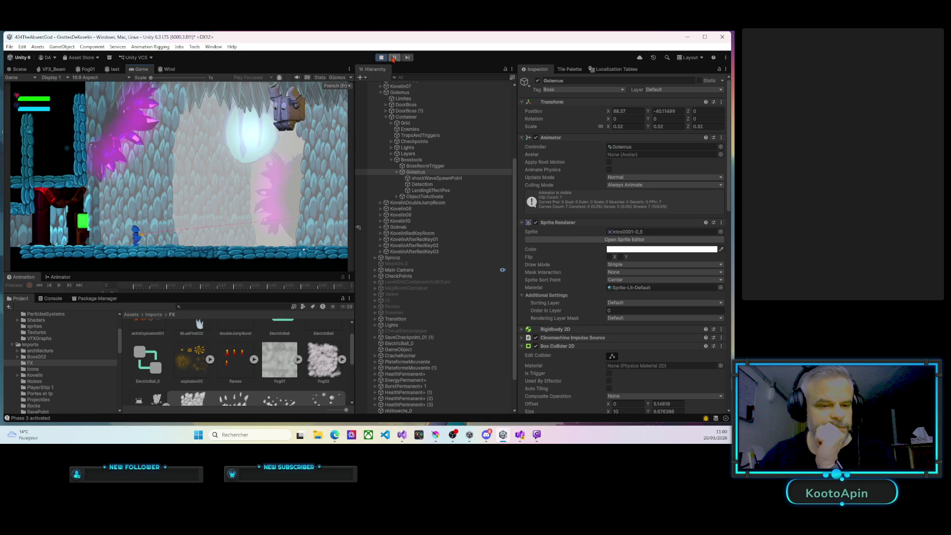
key("d")
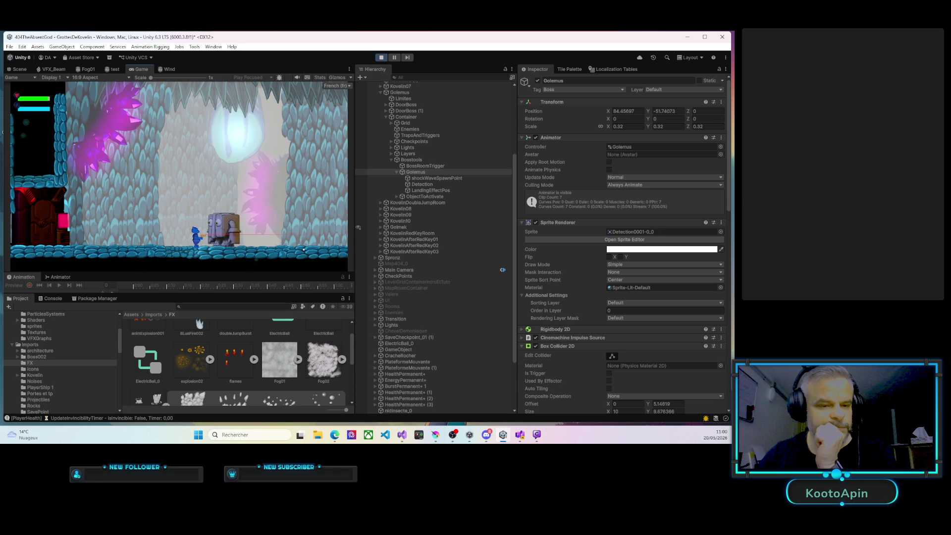
left_click(381, 58)
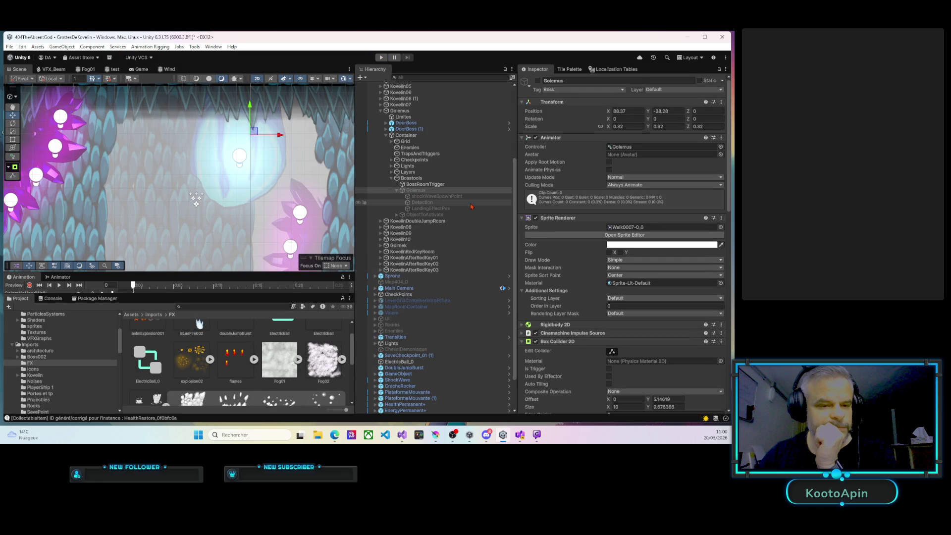
Search the Project window for 'golemus' and select the GolemusLandingFX prefab
left_click_drag(355, 304, 465, 289)
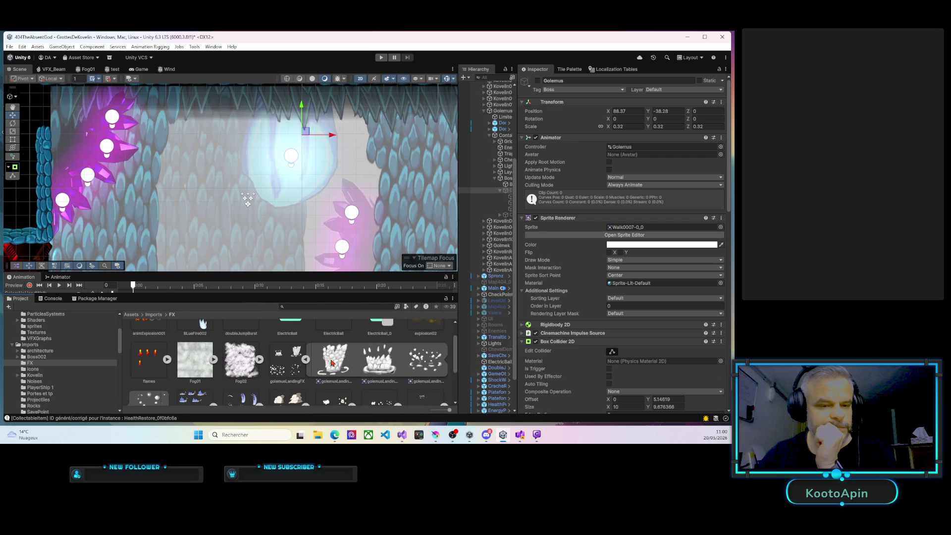
left_click(333, 362)
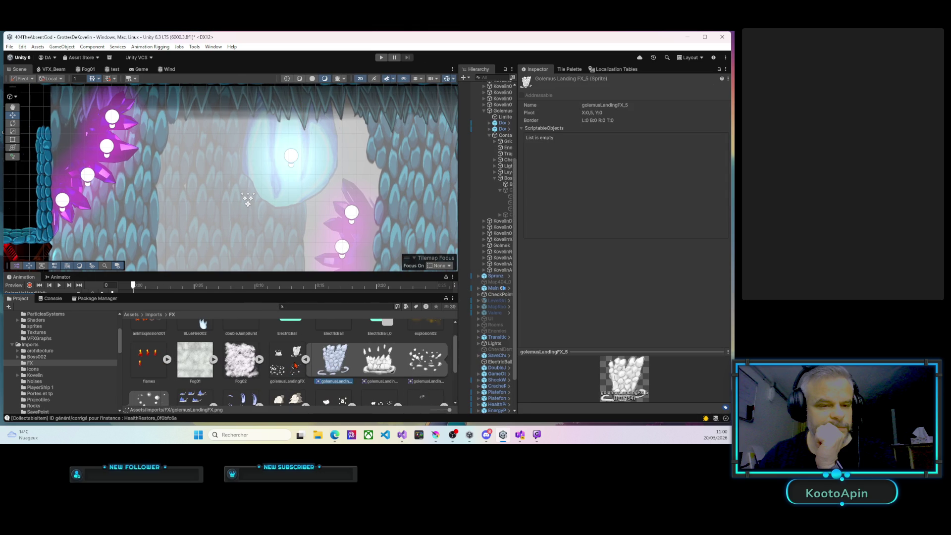
left_click(13, 345)
left_click(311, 307)
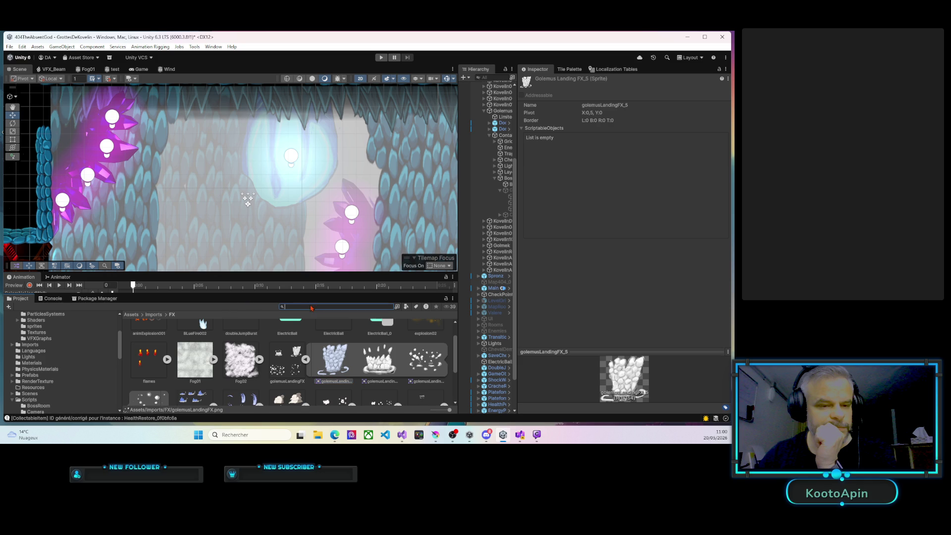
type("g")
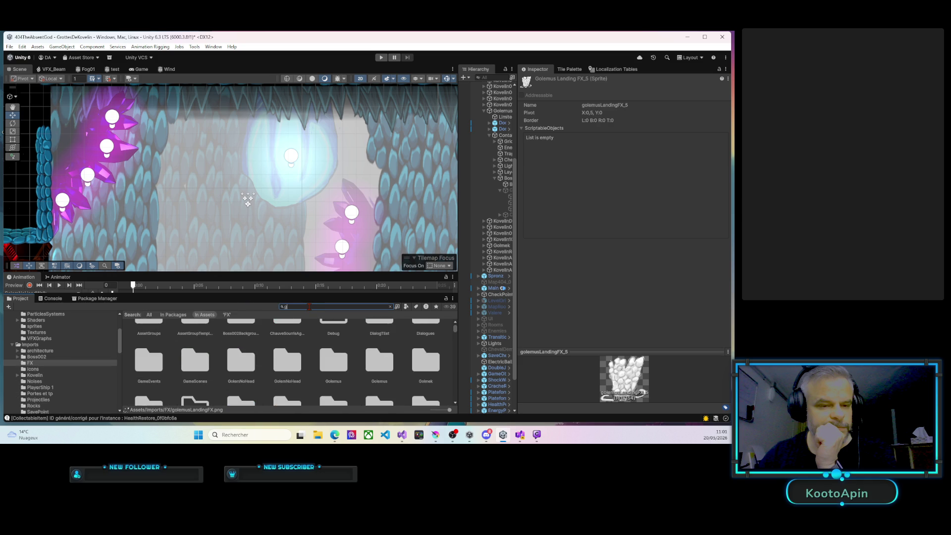
type("olemus")
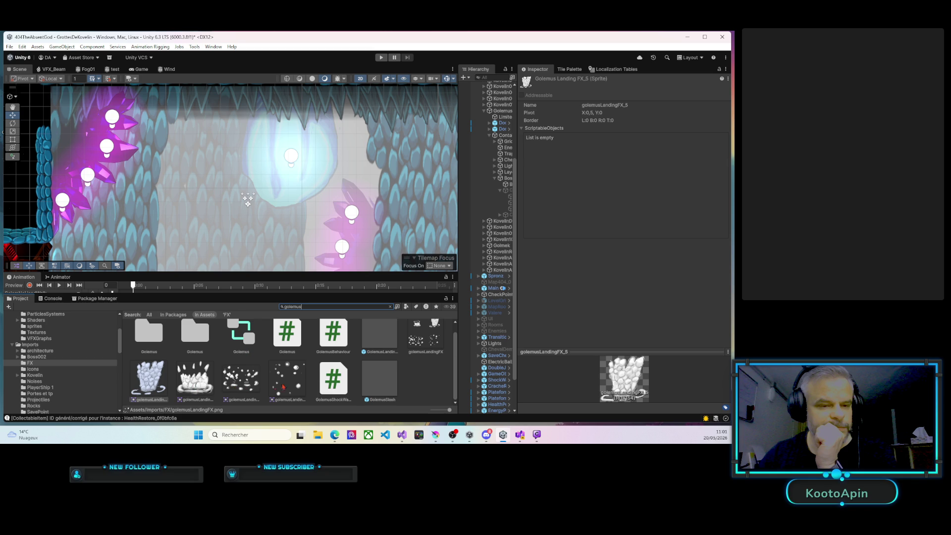
left_click(376, 343)
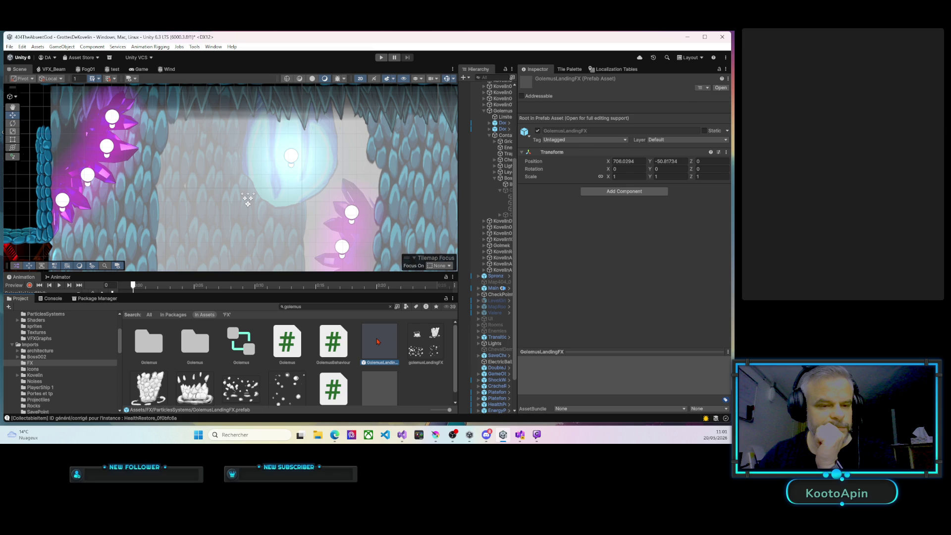
Open the GolemusLandingFX prefab, select its Particle System, and preview the landing burst
double_click(377, 342)
left_click_drag(459, 218, 389, 218)
left_click(436, 102)
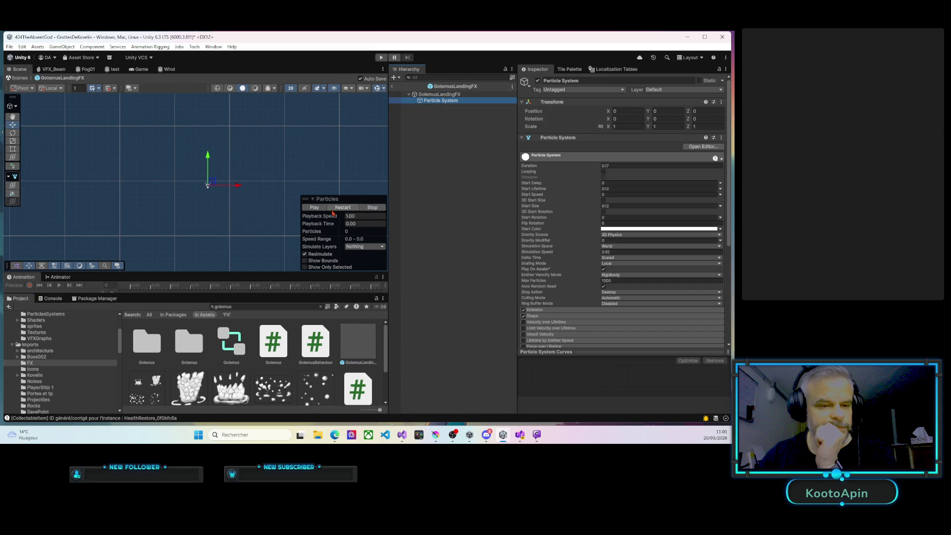
left_click(315, 208)
left_click(314, 208)
left_click(315, 208)
left_click(315, 208)
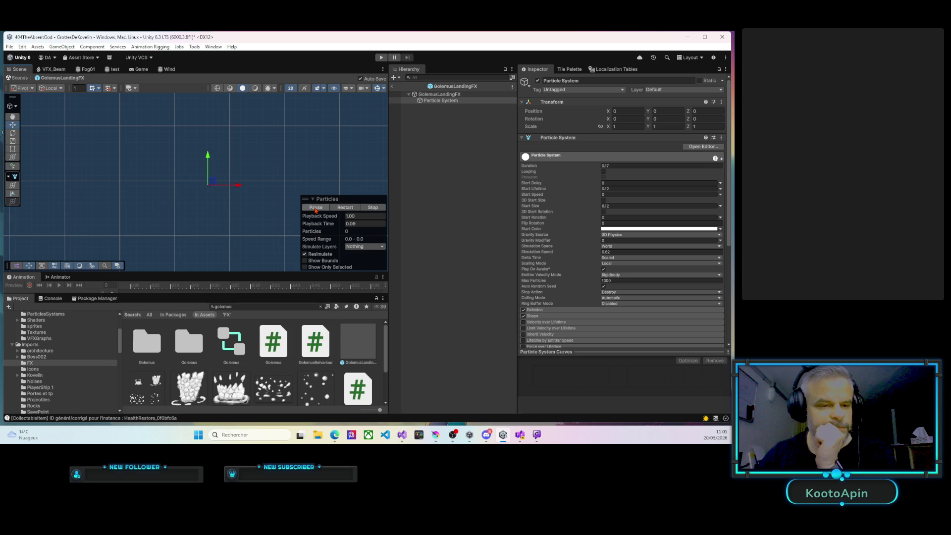
left_click(315, 208)
left_click(315, 208)
Adjust the Simulation Speed to 0.46, then 0.49, previewing the burst after each change
left_click_drag(592, 256, 593, 252)
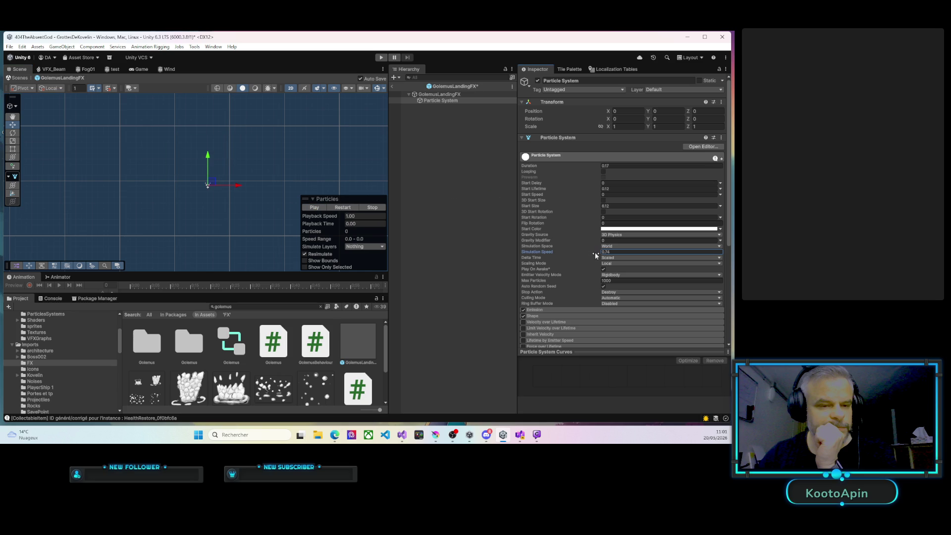
left_click(314, 207)
left_click(594, 252)
left_click_drag(597, 252, 601, 252)
left_click(311, 207)
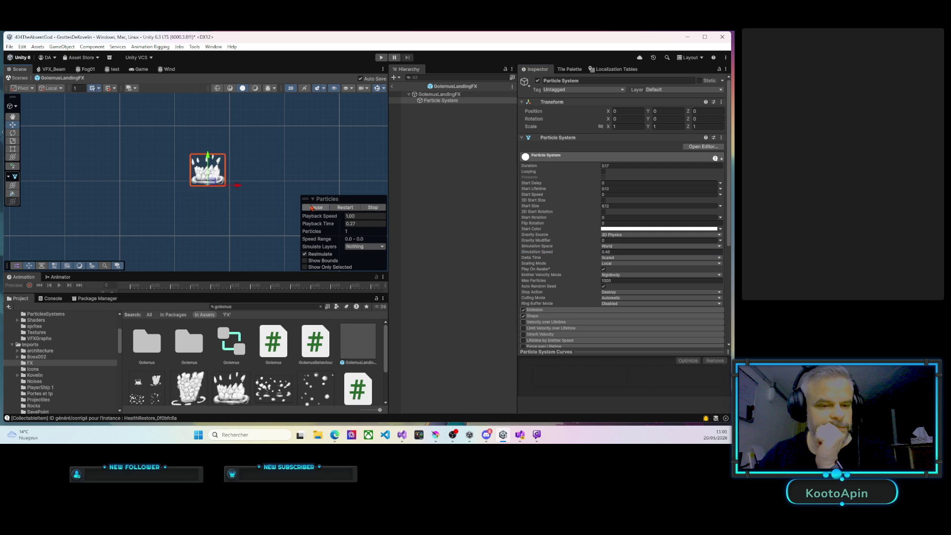
left_click_drag(593, 251, 595, 251)
left_click(305, 210)
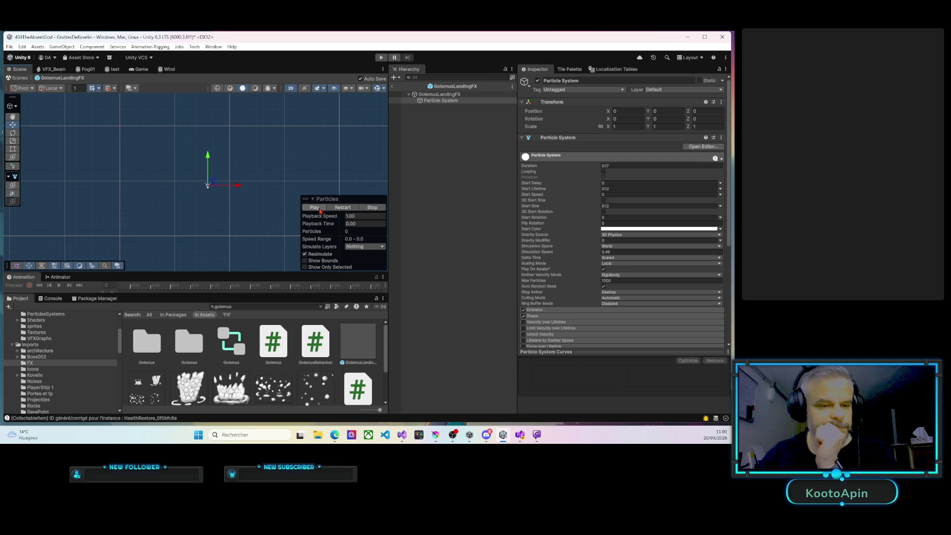
Raise the Simulation Speed to 0.58 and replay the burst preview several times
left_click(591, 254)
left_click_drag(592, 252, 589, 253)
left_click(325, 207)
left_click(317, 209)
left_click(316, 207)
left_click(317, 208)
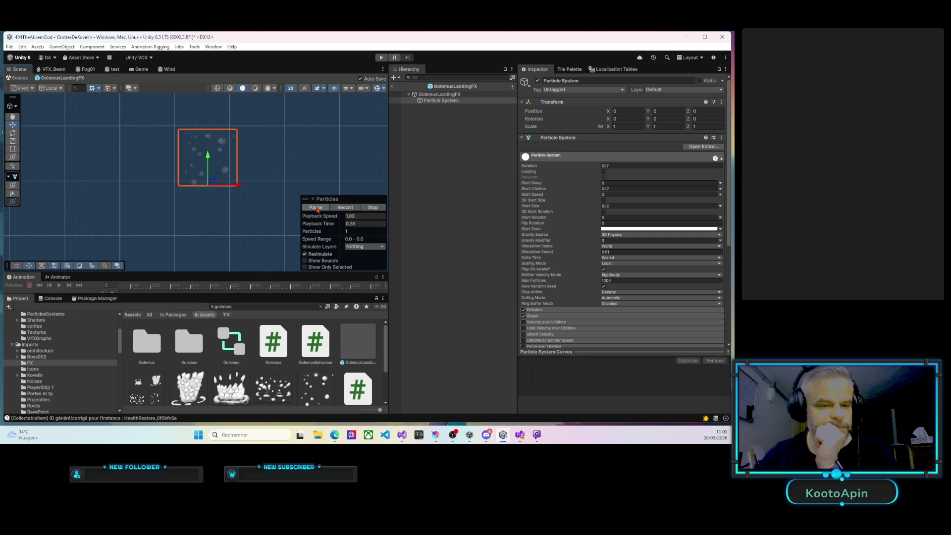
left_click(316, 208)
left_click(316, 209)
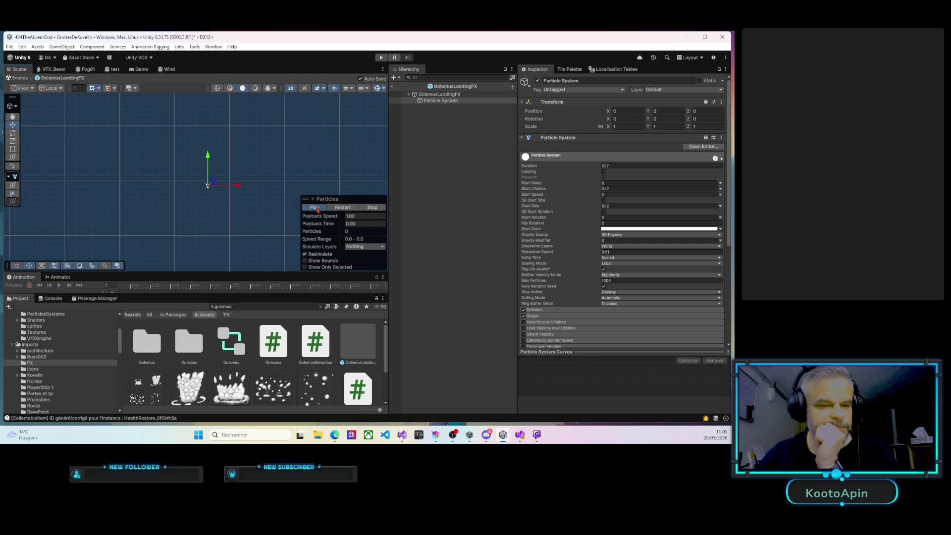
scroll(578, 275, "down", 4)
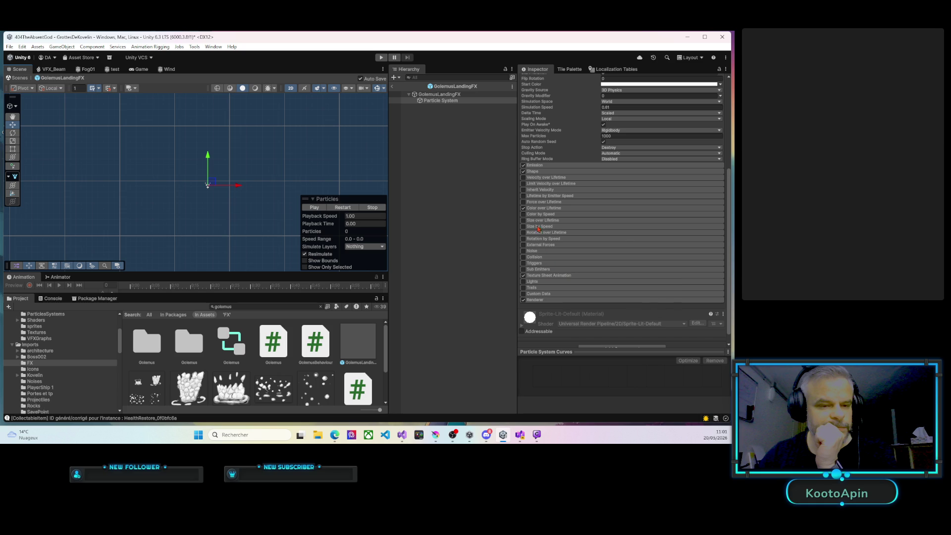
Enable Color over Lifetime and move the gradient's fade-out alpha key to 89.1% of lifetime
left_click(545, 208)
left_click(611, 215)
left_click_drag(423, 184, 476, 187)
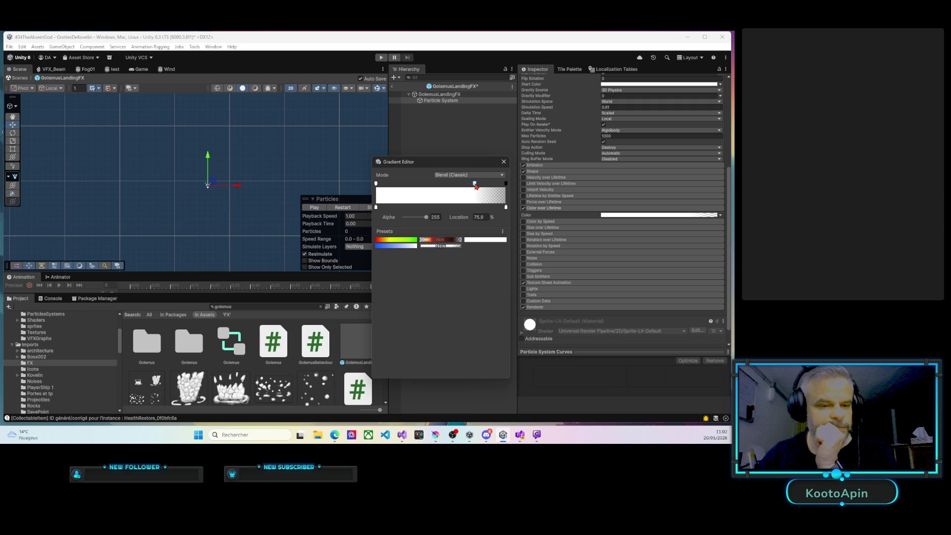
left_click(315, 208)
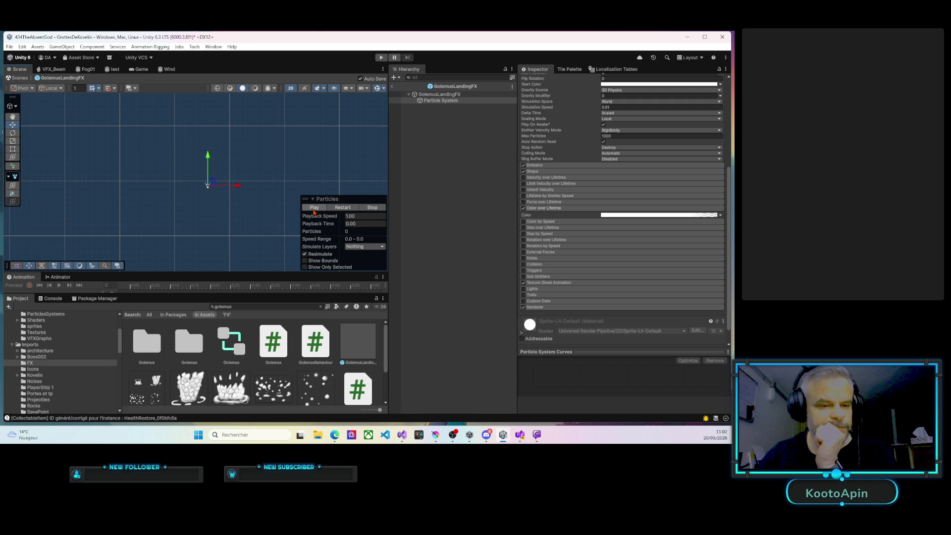
left_click(312, 211)
left_click(316, 209)
left_click(315, 208)
left_click(645, 216)
left_click_drag(476, 183, 493, 185)
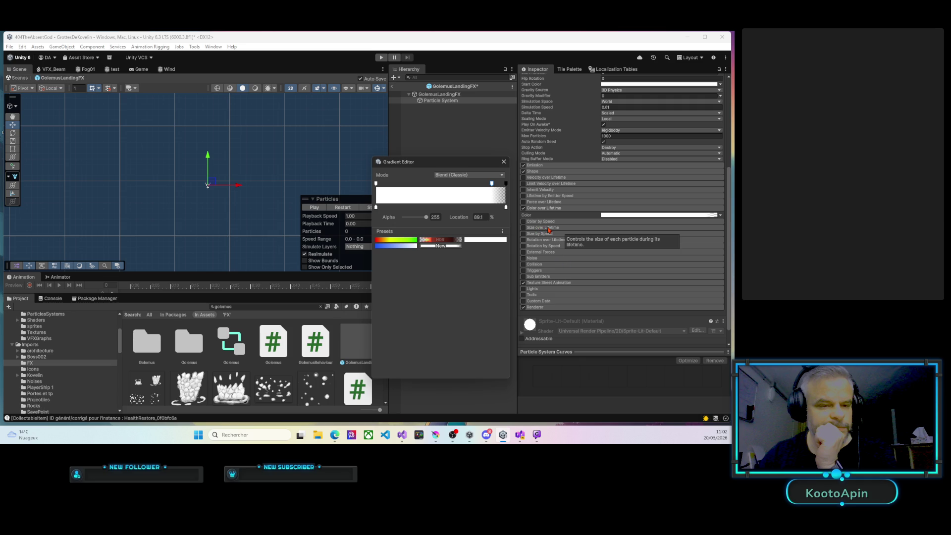
Enable Size over Lifetime, preview the burst, and start the game to play-test
left_click(549, 229)
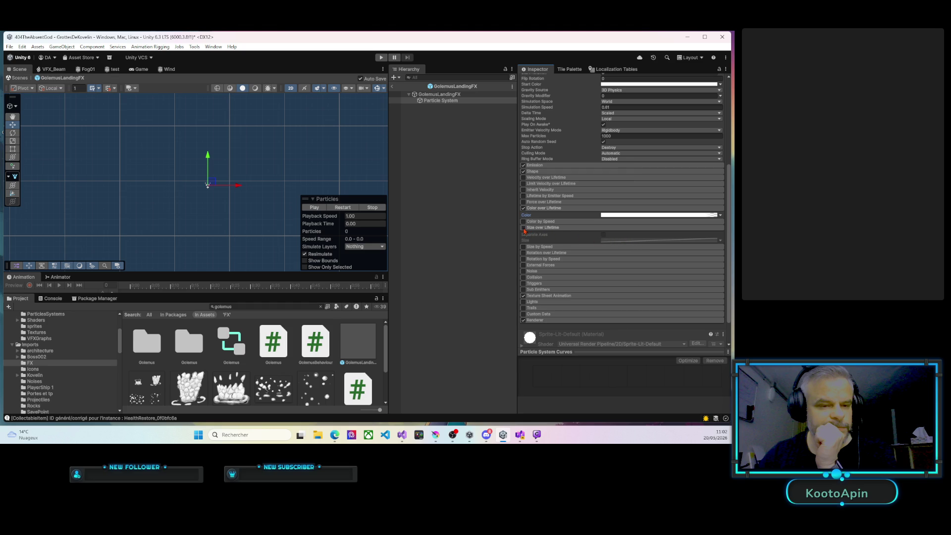
left_click(314, 207)
left_click(380, 57)
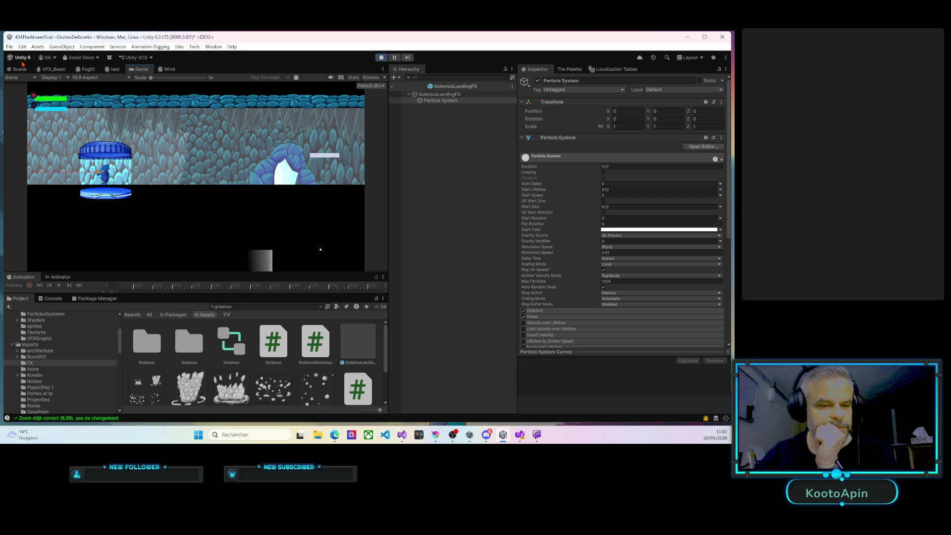
Walk the player right through the cave into the boss arena until Golemus lands for phase 3
key("d")
key("d")
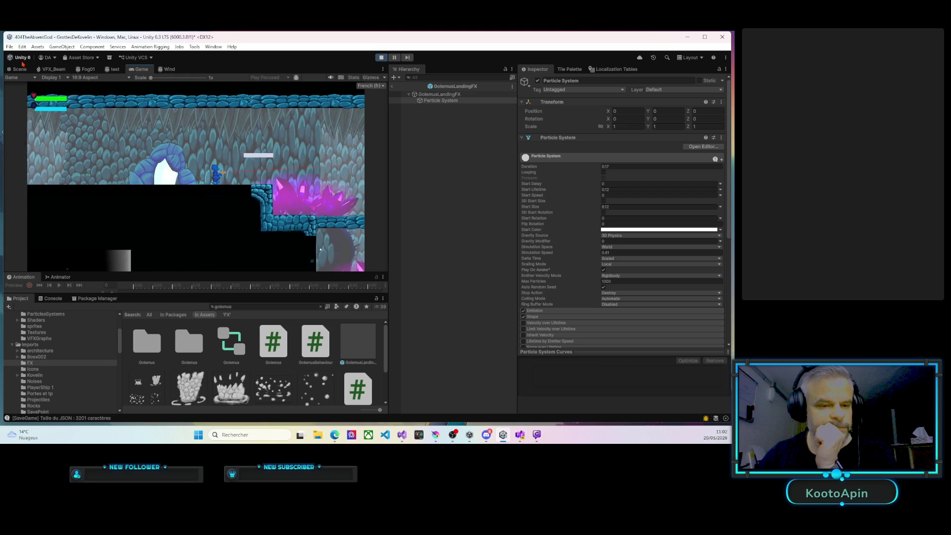
key("d")
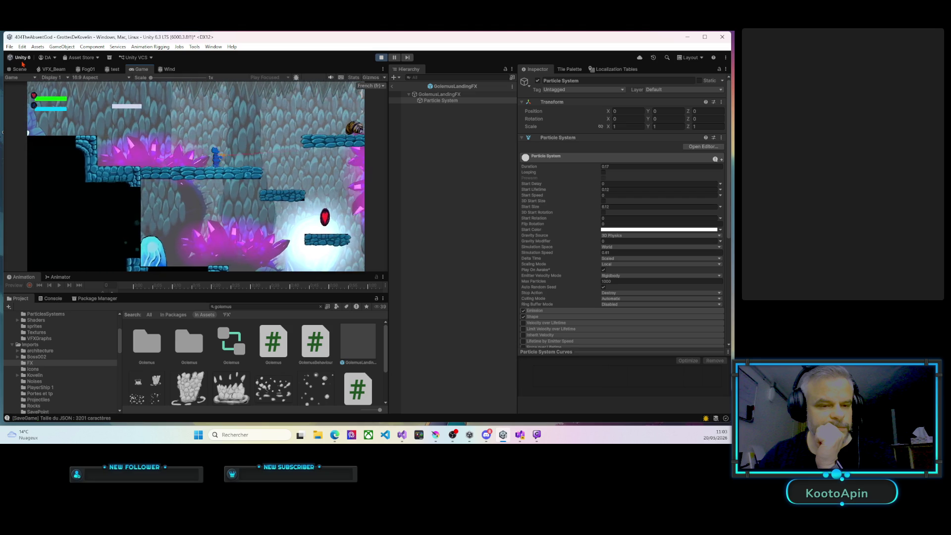
key("d")
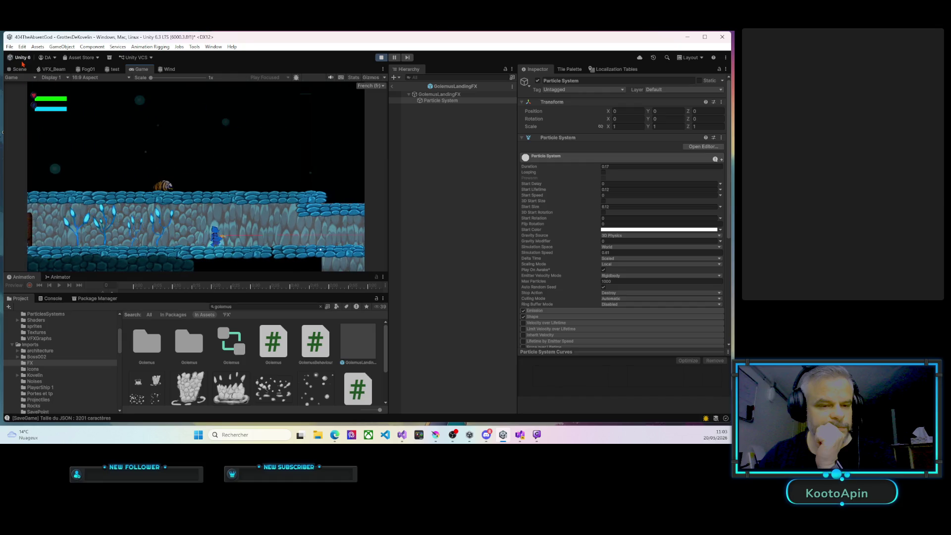
key("d")
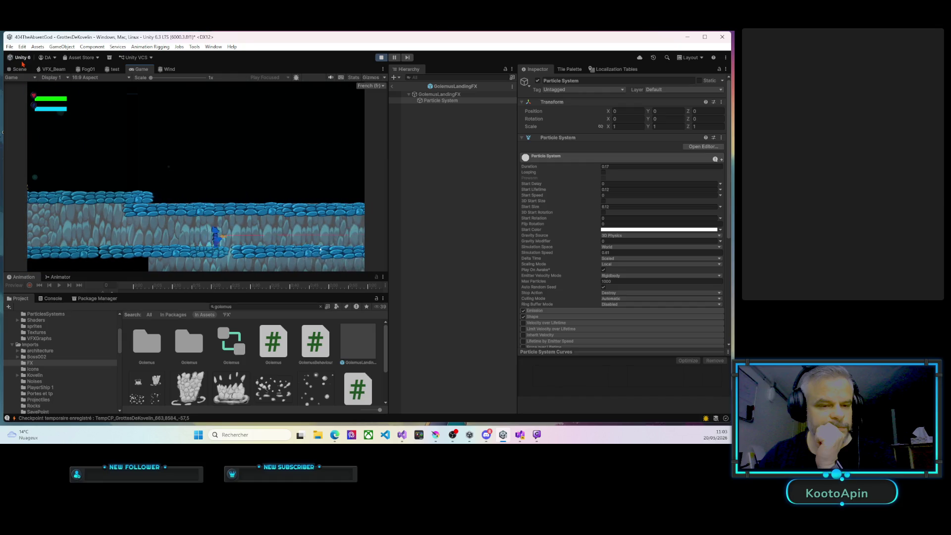
key("d")
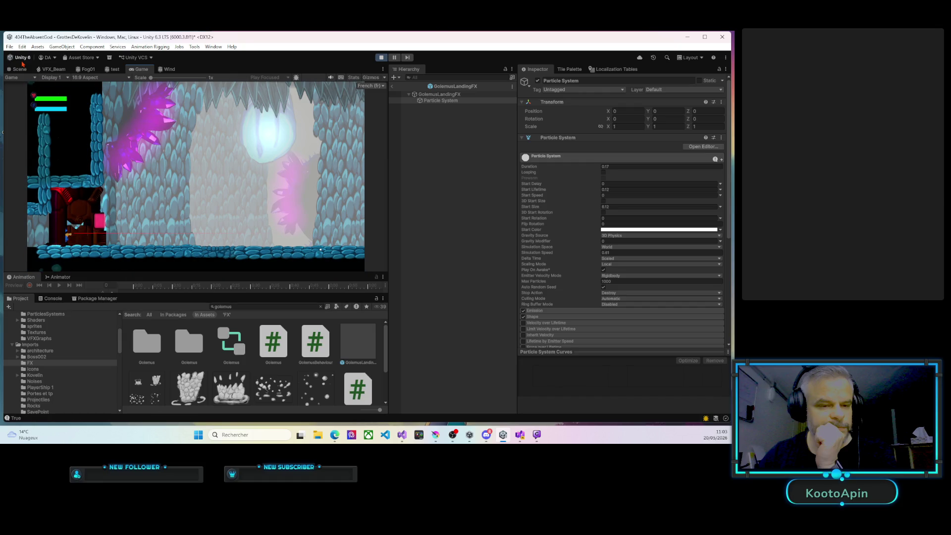
key("d")
key("d")
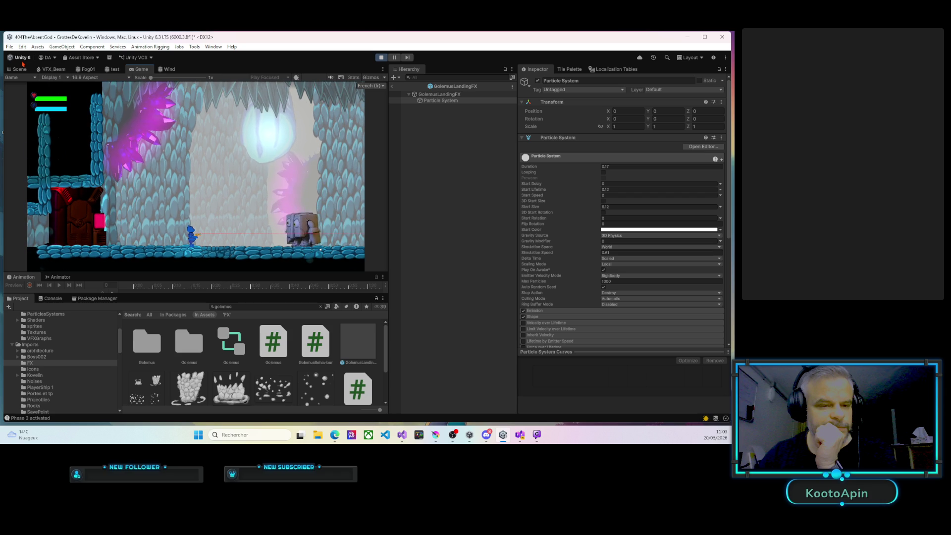
key("d")
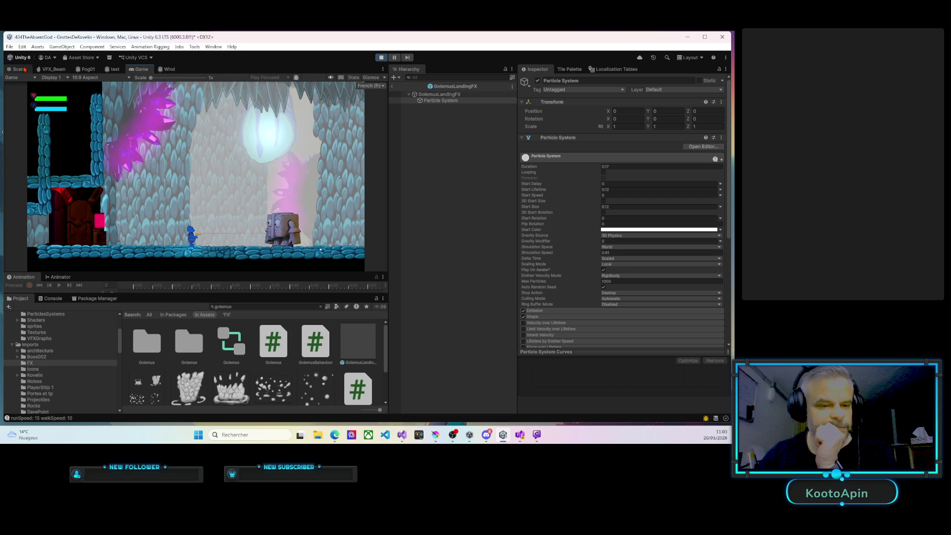
Raise the Golemus landing particles' Start Size to 6.87, shift them along Z, and replay
left_click(381, 57)
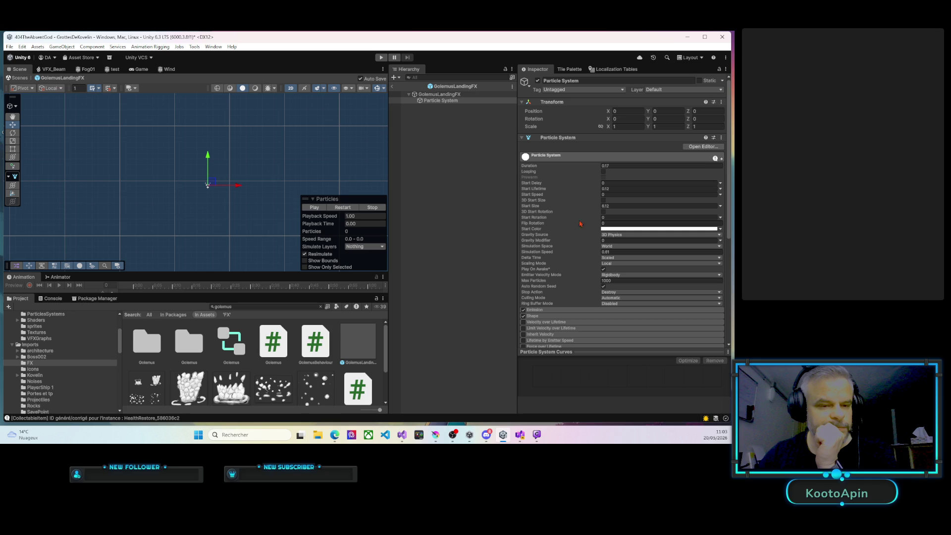
left_click(608, 207)
type("6.87")
left_click_drag(690, 112, 682, 112)
left_click(381, 57)
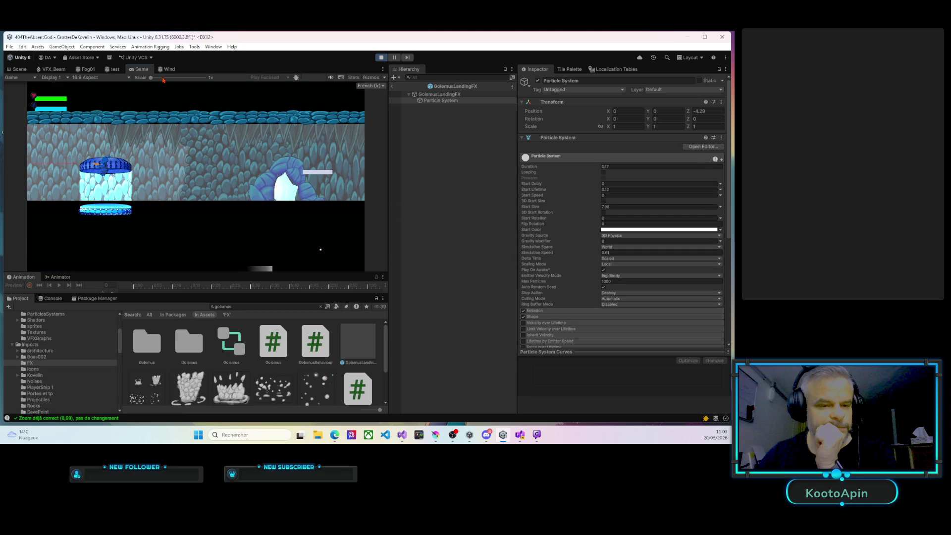
Walk the player right past the checkpoint into the boss arena as the golem lands
key("Right")
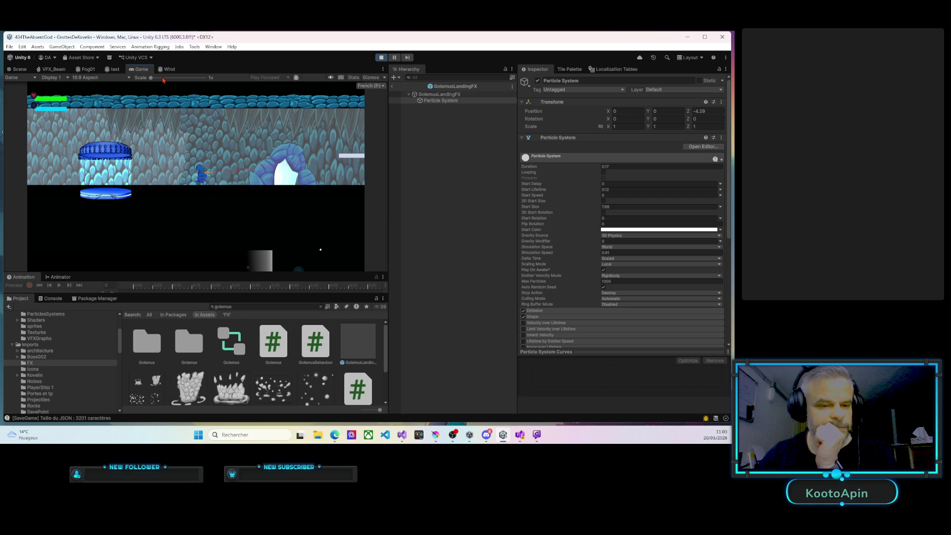
key("Right")
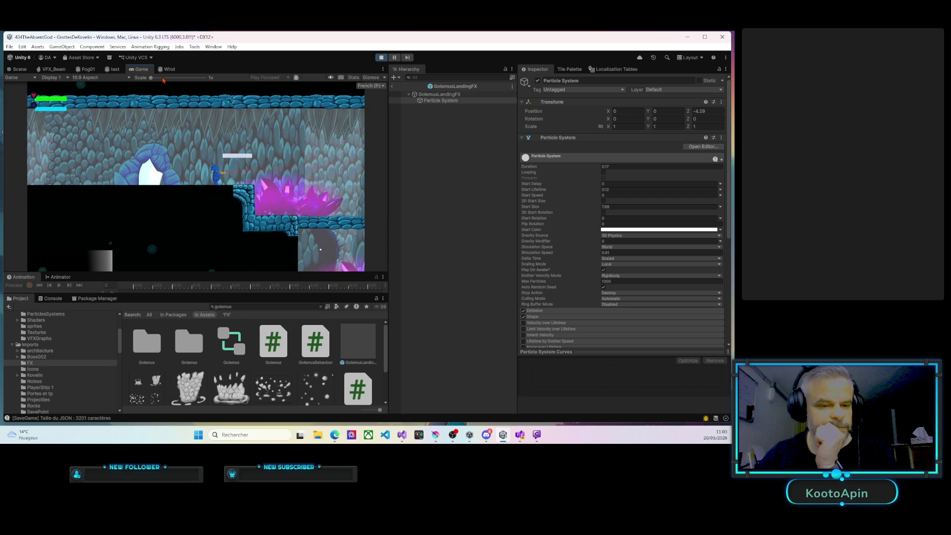
key("Right")
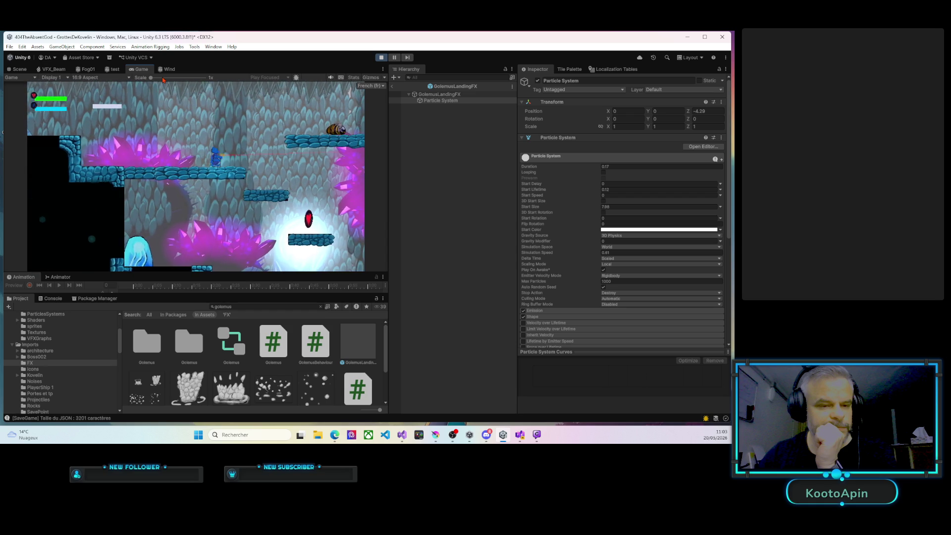
key("Right")
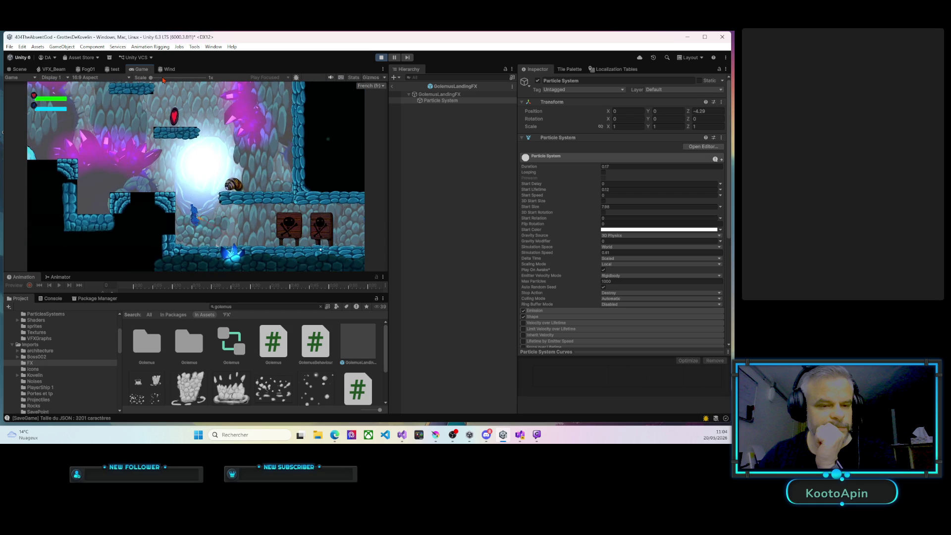
key("Right")
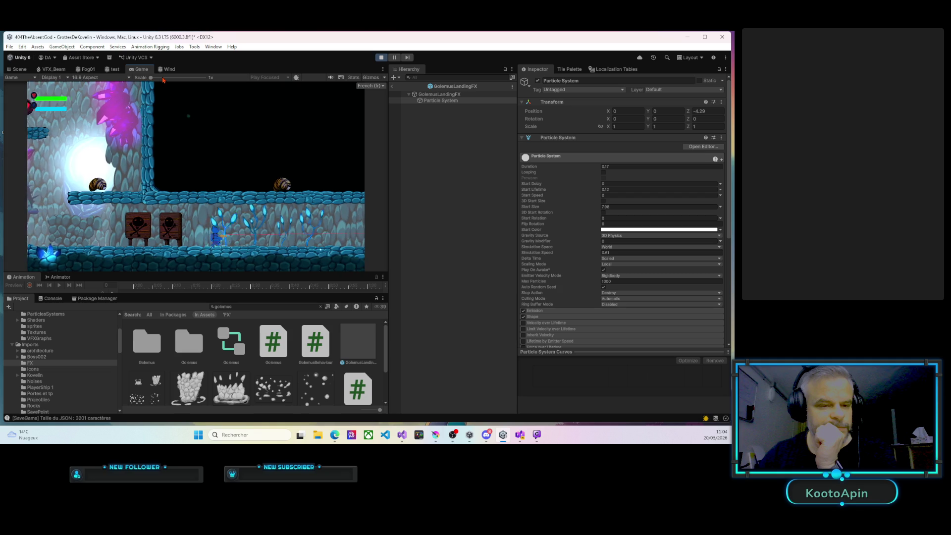
key("Right")
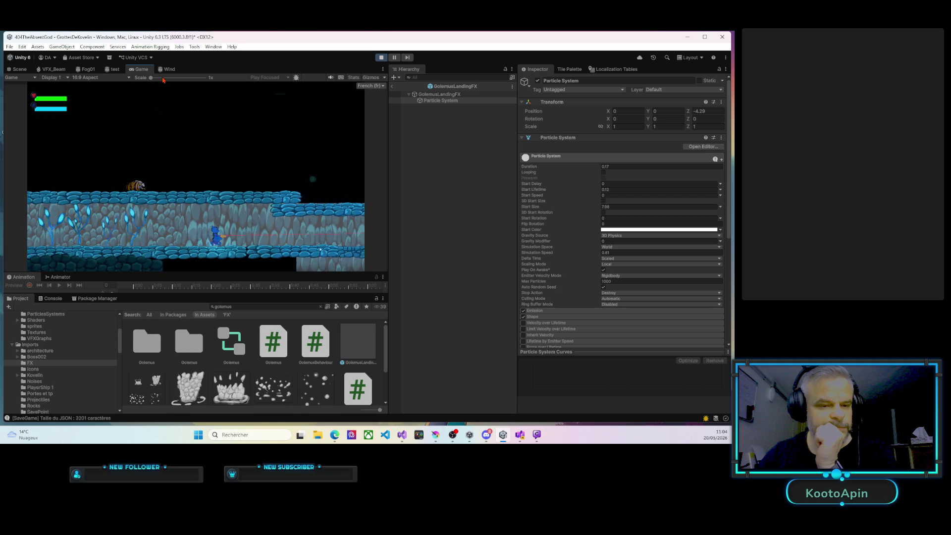
key("Right")
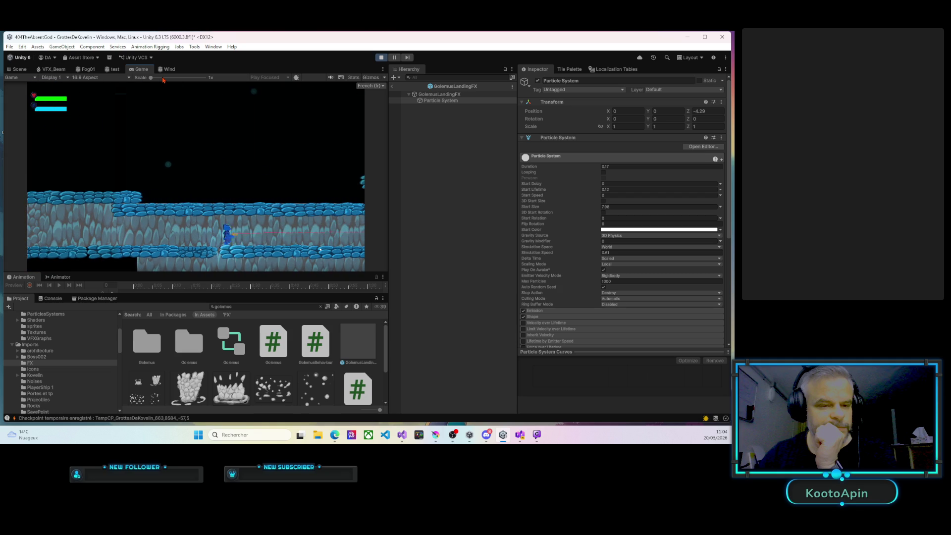
key("Right")
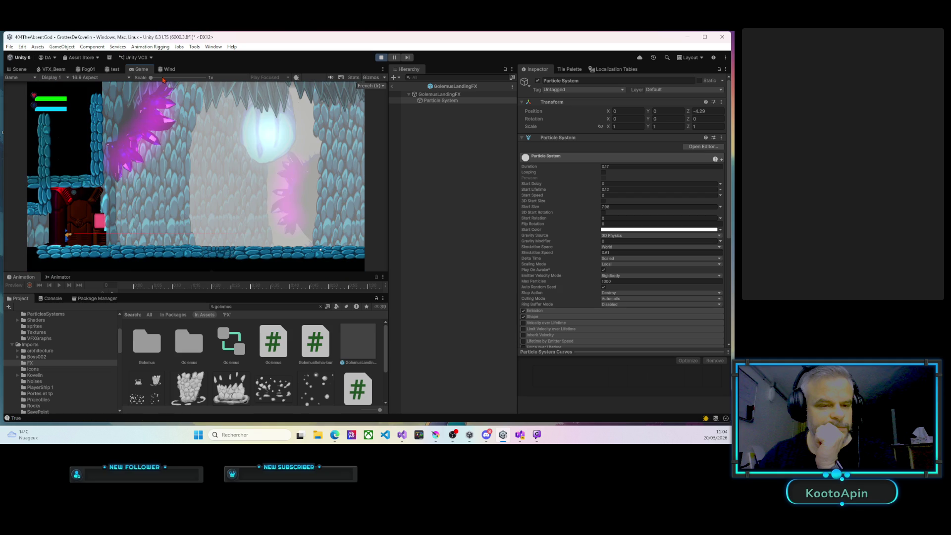
key("Right")
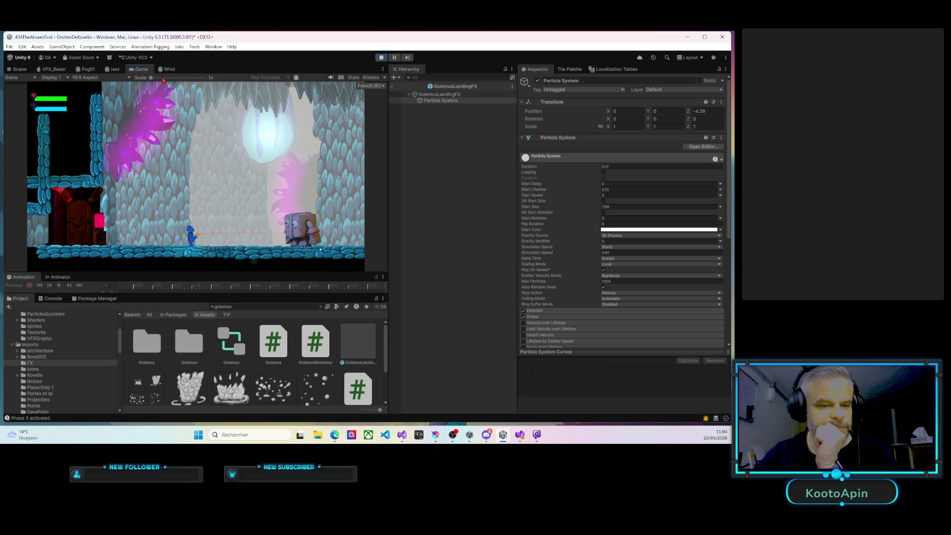
Fight the golem by shooting it and jumping to dodge its charges
key("Right")
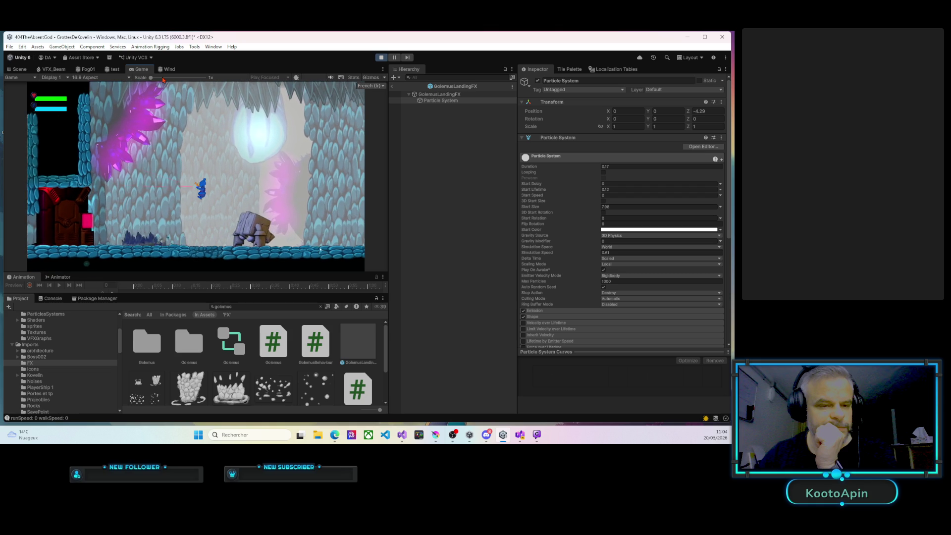
key("ctrl")
key("Right")
key("space")
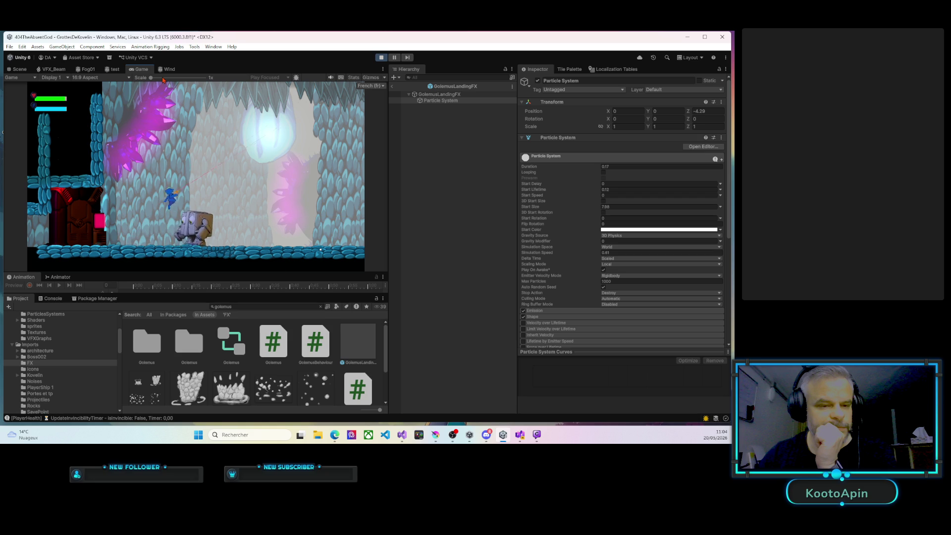
key("Right")
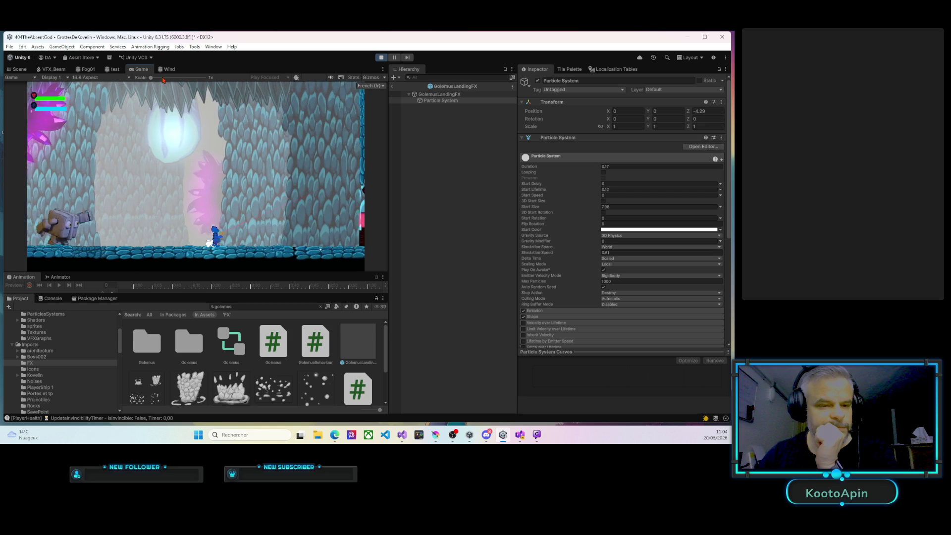
key("space")
key("Left")
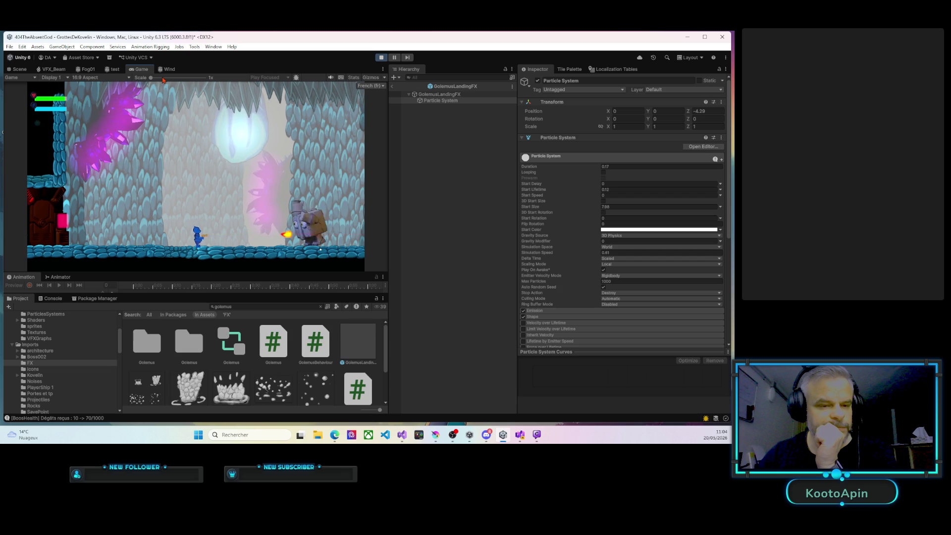
key("space")
Keep dodging until landing on the golem's back, then switch to Edge and OBS
key("Right")
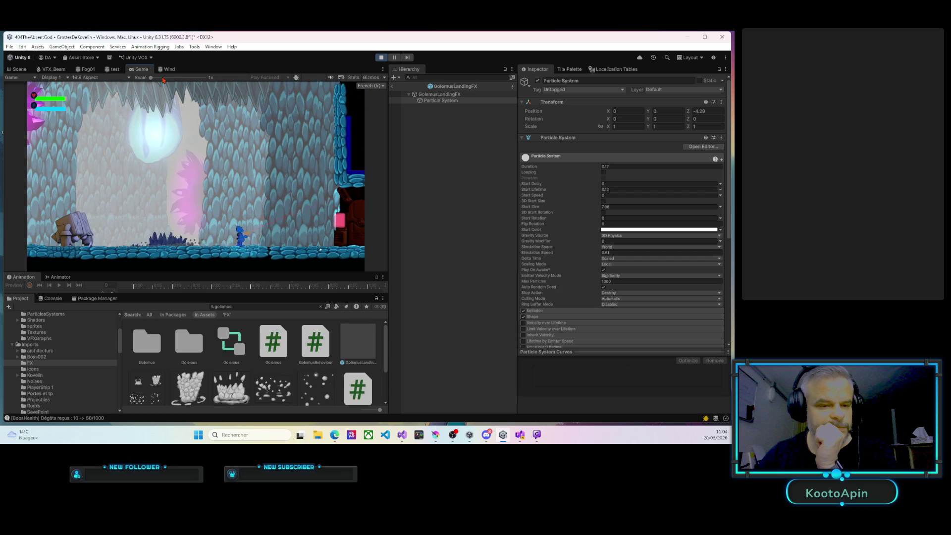
key("Right")
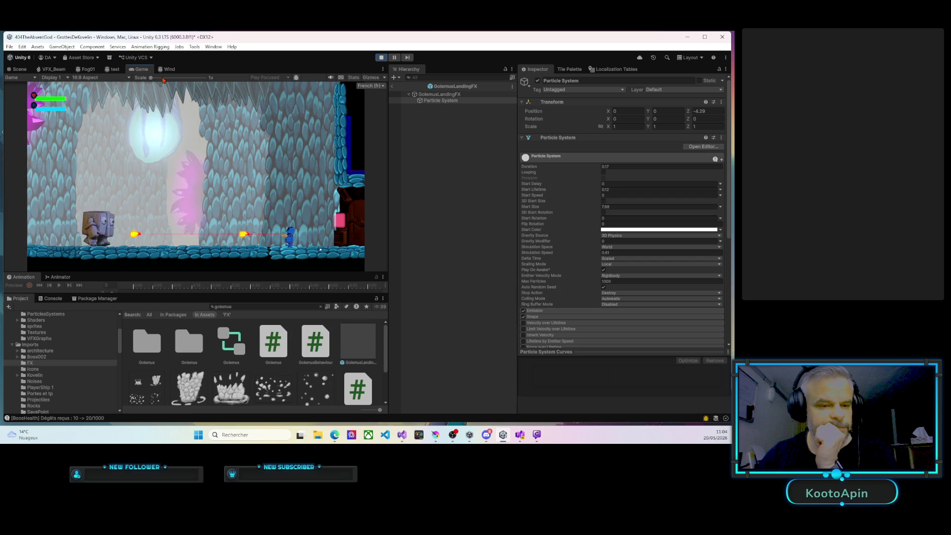
key("Left")
key("Left")
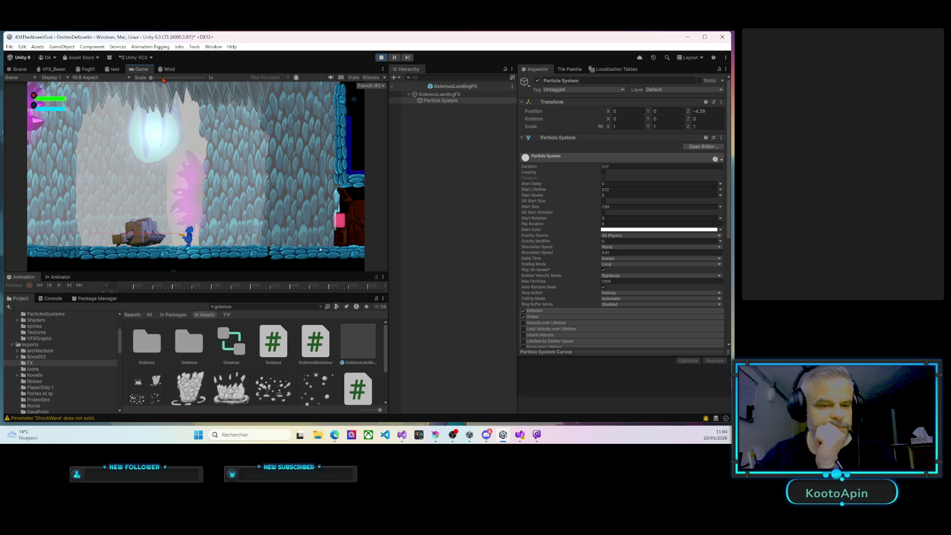
key("Left")
key("Right")
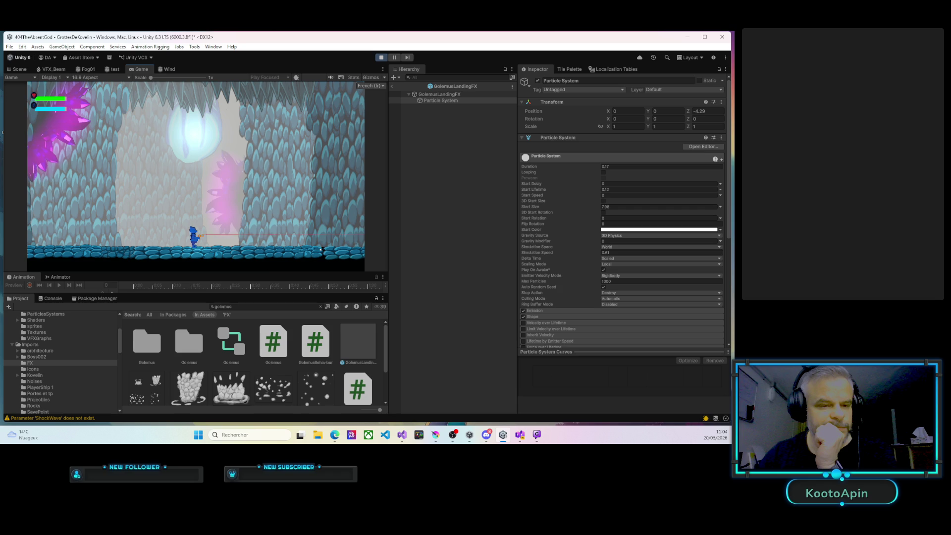
key("alt+Tab")
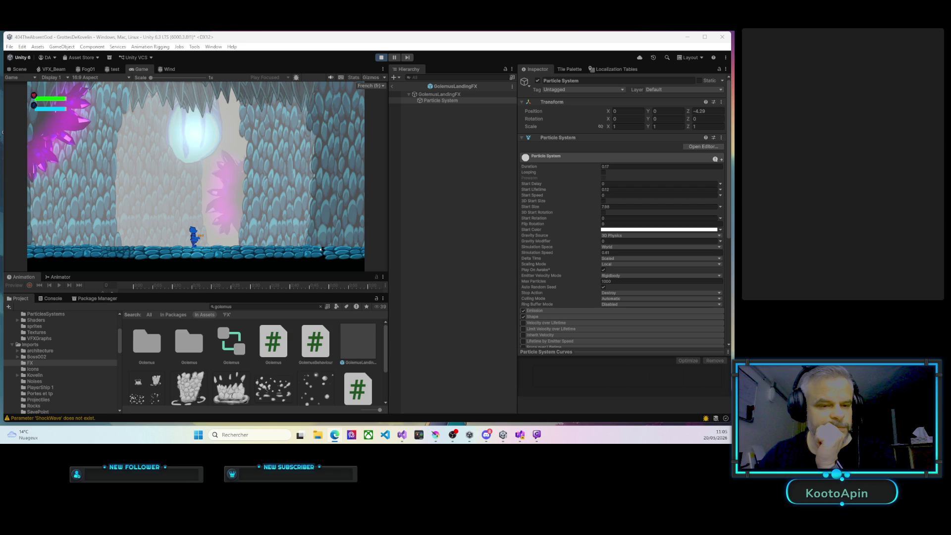
left_click(452, 435)
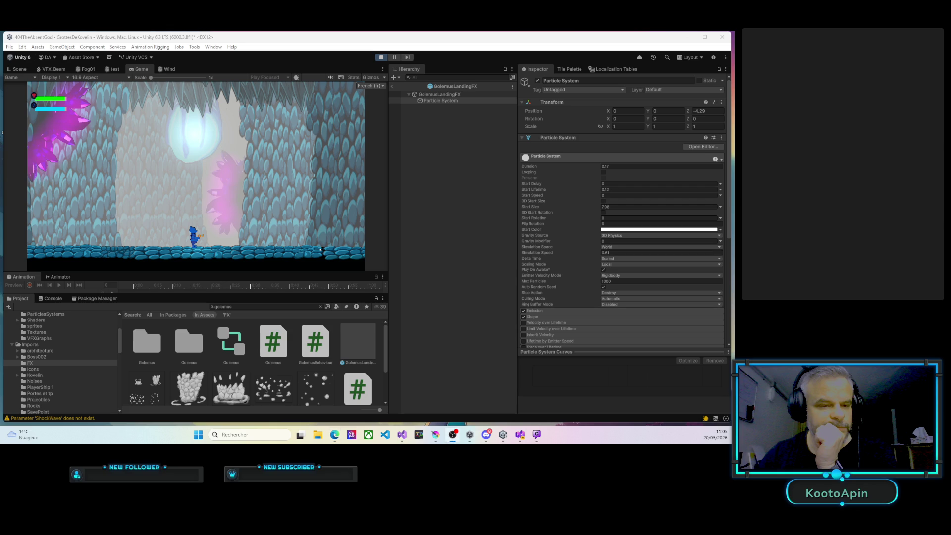